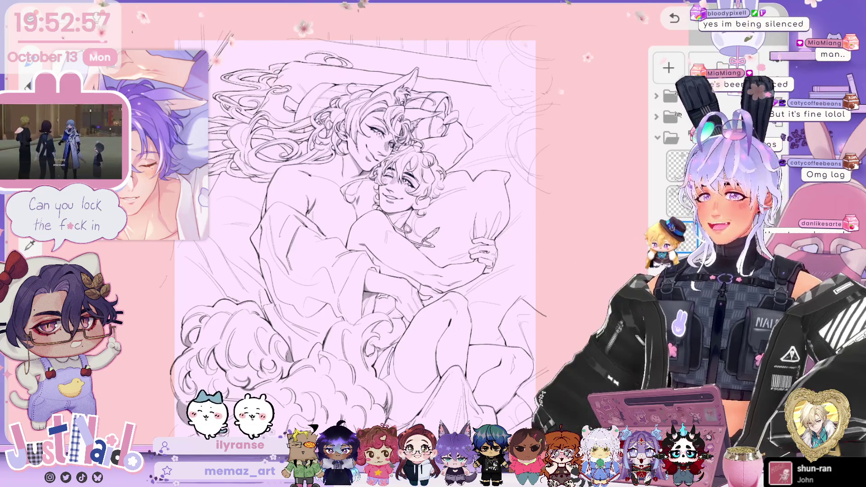
- Pan and zoom the sketch to recentre the curly-haired character and the pillows
drag(479, 286, 503, 274)
scroll(504, 274, up, 3)
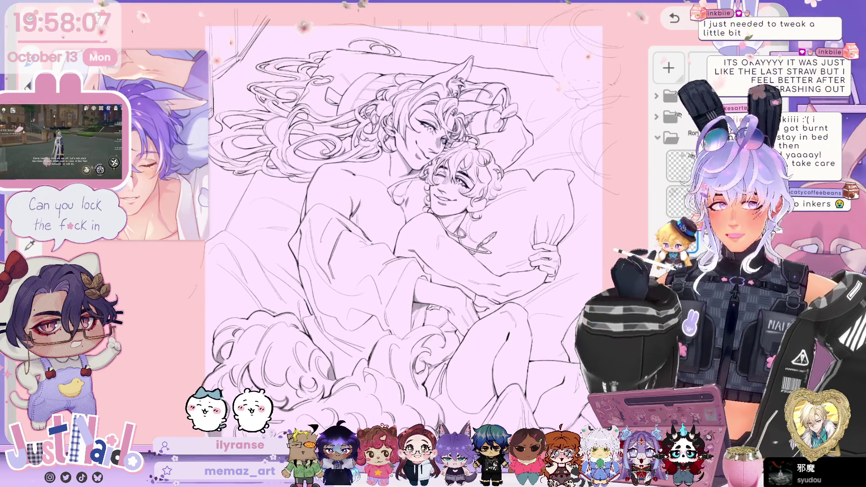
- Show the Capa 84 - copia layer options: Normal blending, 100 opacity, hide/clear/delete
scroll(406, 226, up, 5)
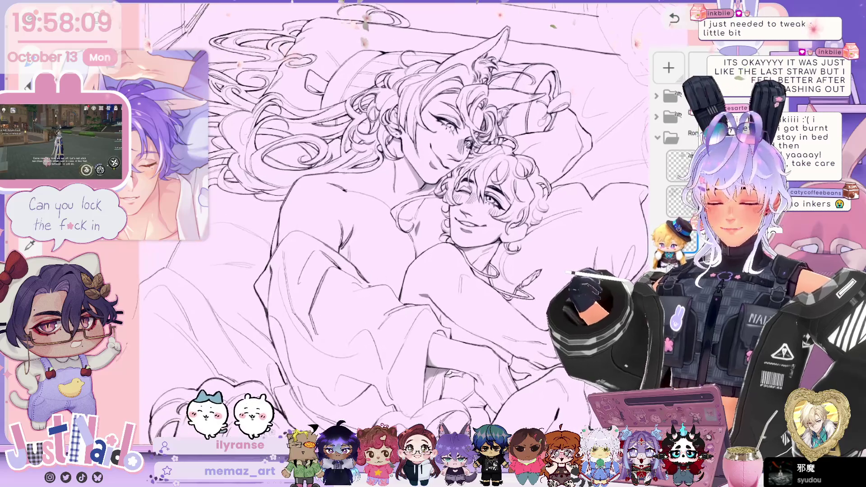
scroll(406, 225, up, 5)
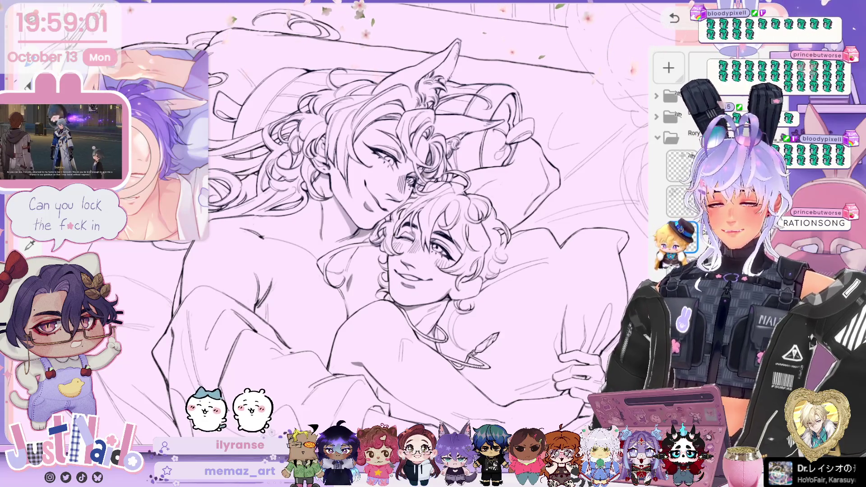
scroll(324, 216, up, 2)
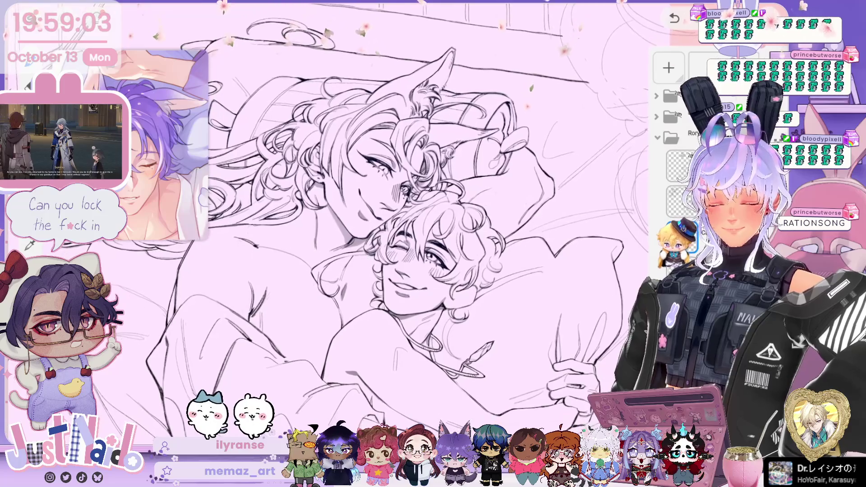
click(682, 237)
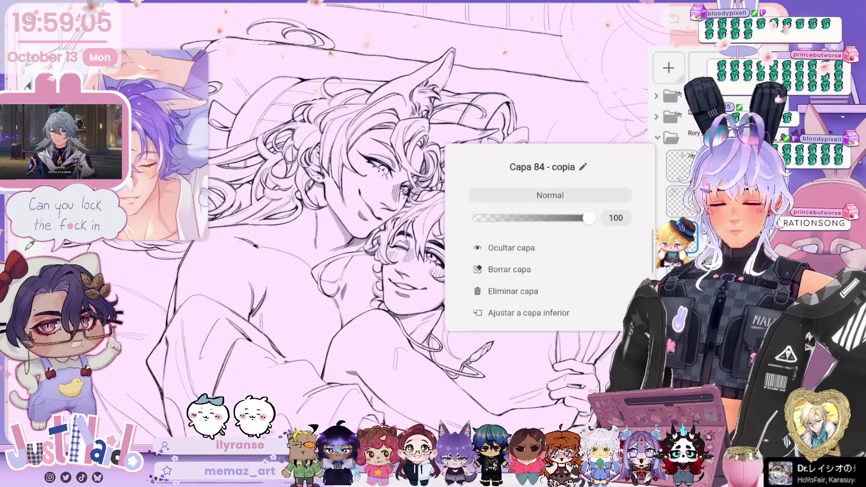
- Set the brush colour to pure black after briefly trying a purple hue
key(Escape)
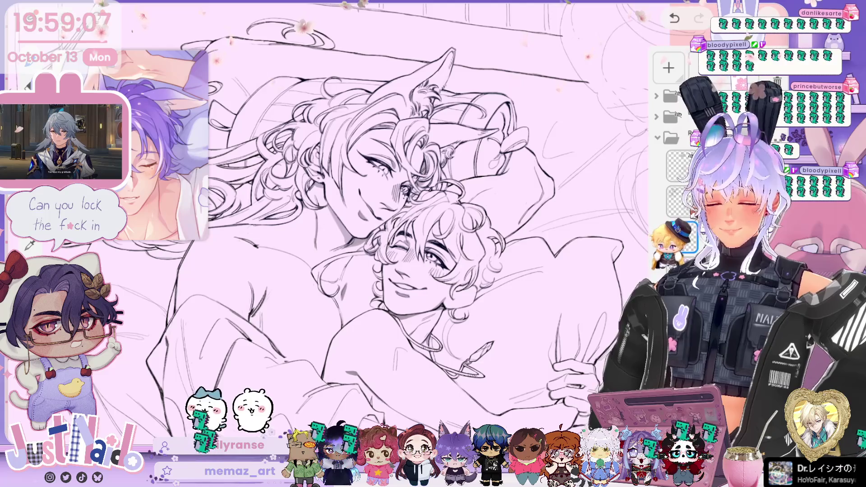
scroll(388, 226, down, 2)
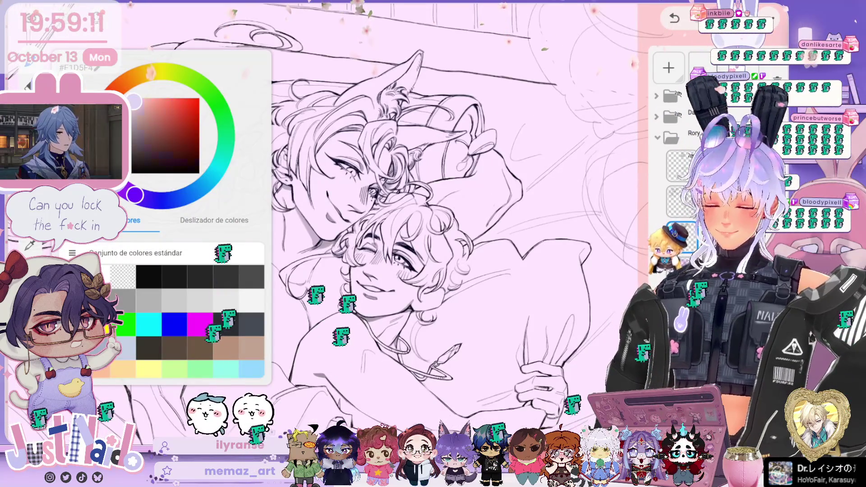
drag(106, 135, 135, 194)
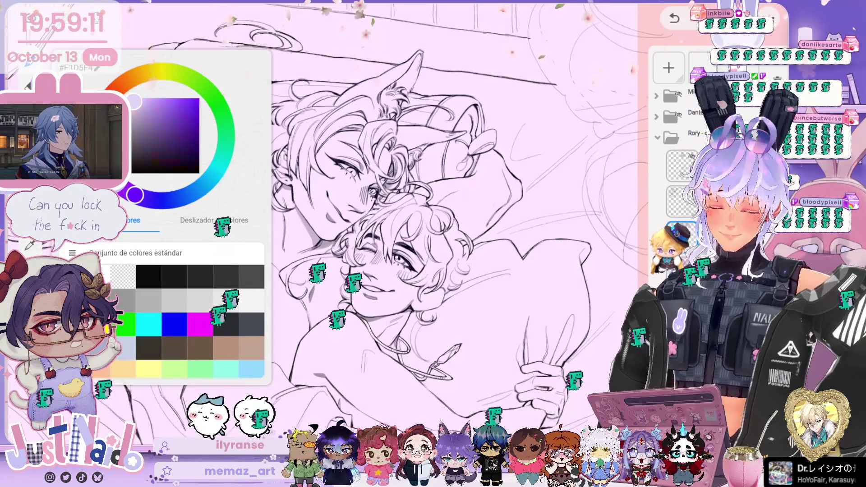
key(Escape)
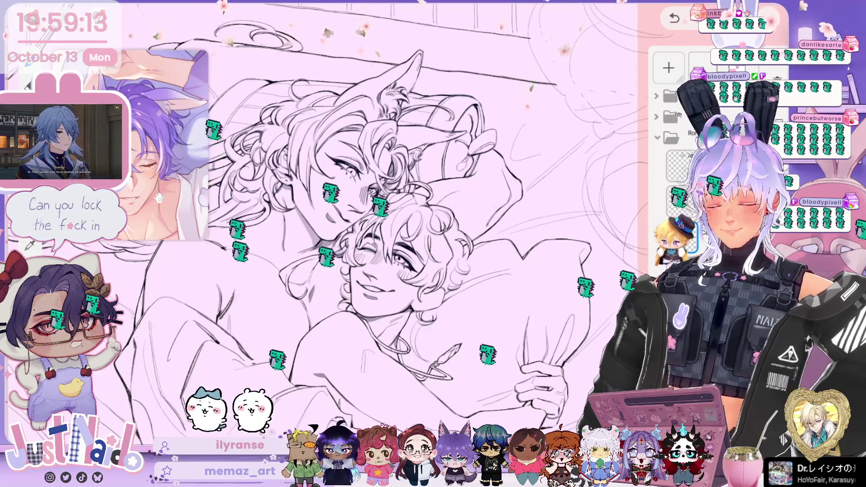
key(c)
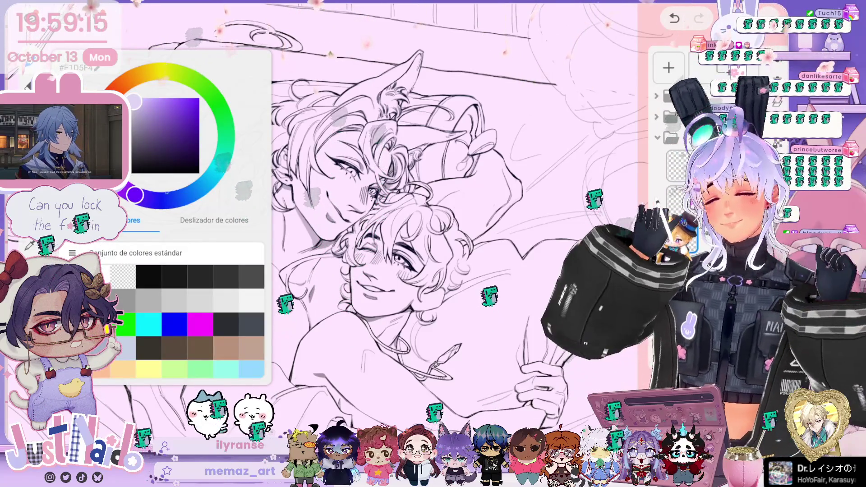
click(161, 173)
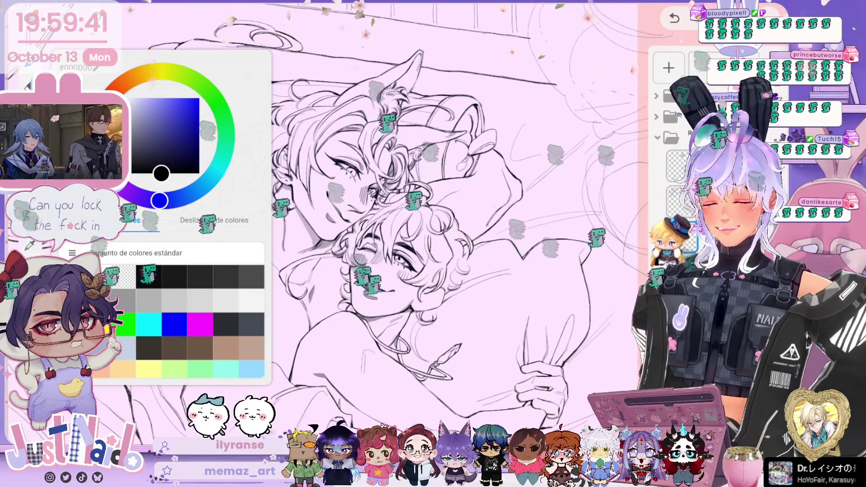
key(Tab)
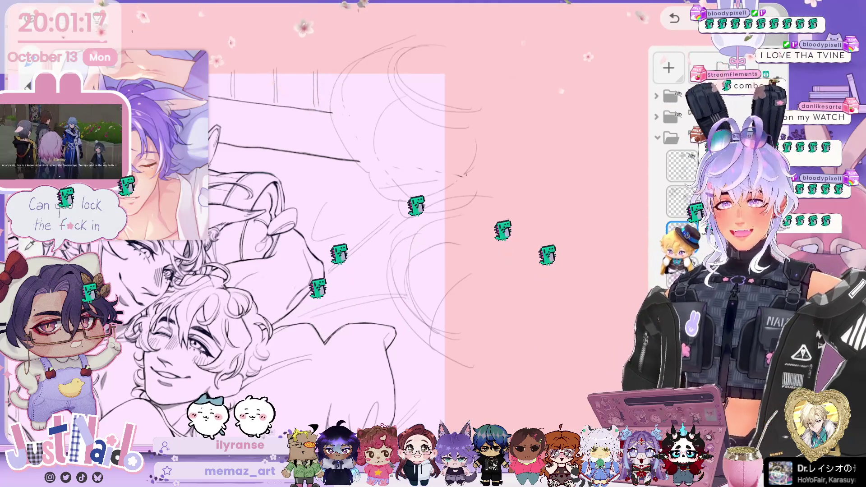
- Frame the sleeping couple and switch to the layer above for inking
scroll(502, 134, up, 3)
mouse_move(502, 134)
mouse_down()
mouse_move(489, 194)
mouse_move(557, 215)
mouse_up()
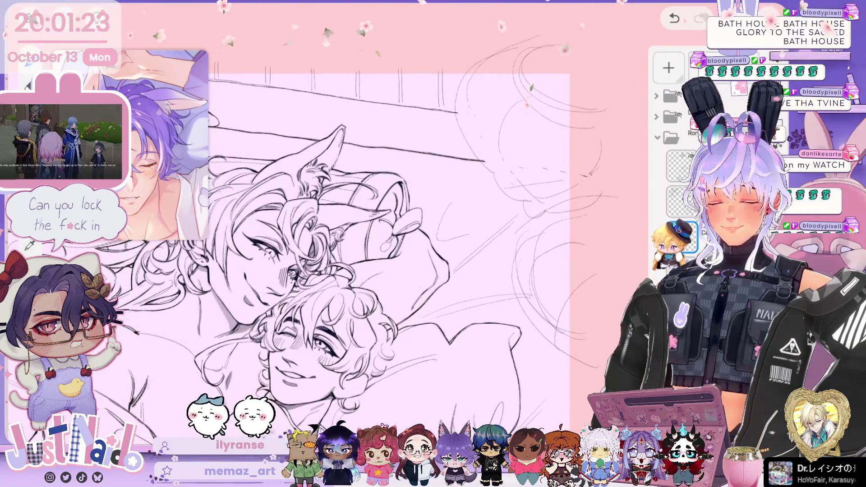
key(b)
key(b)
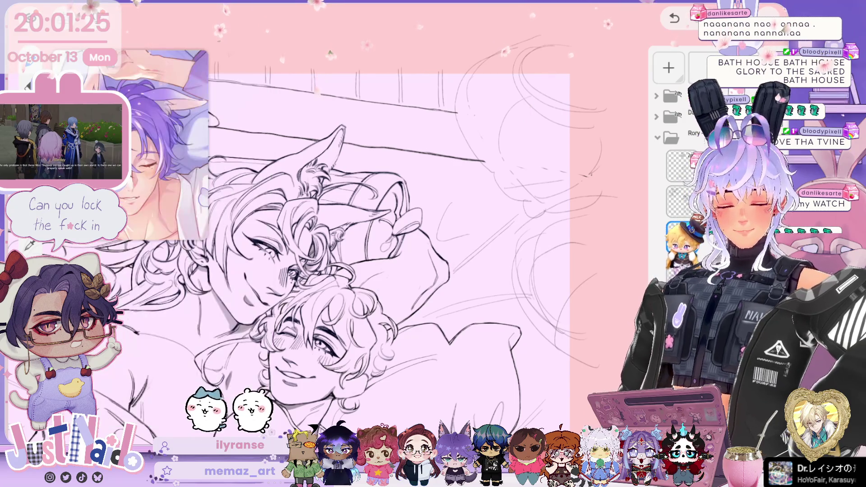
click(677, 201)
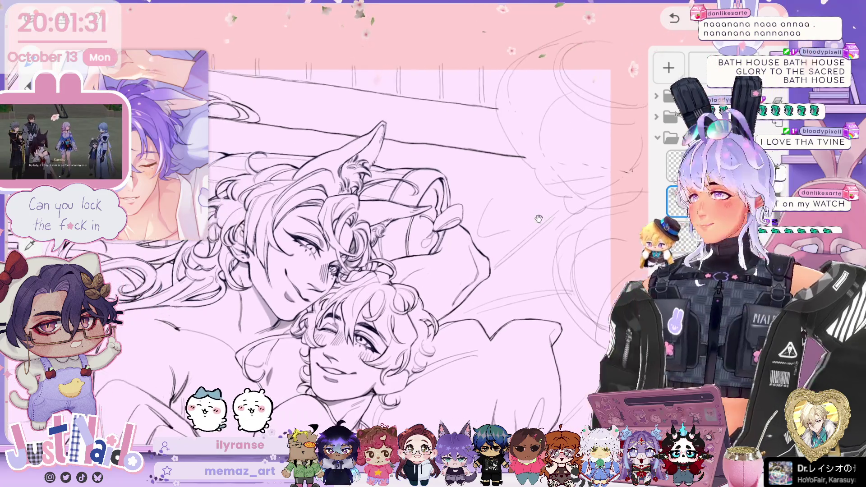
drag(595, 176, 450, 191)
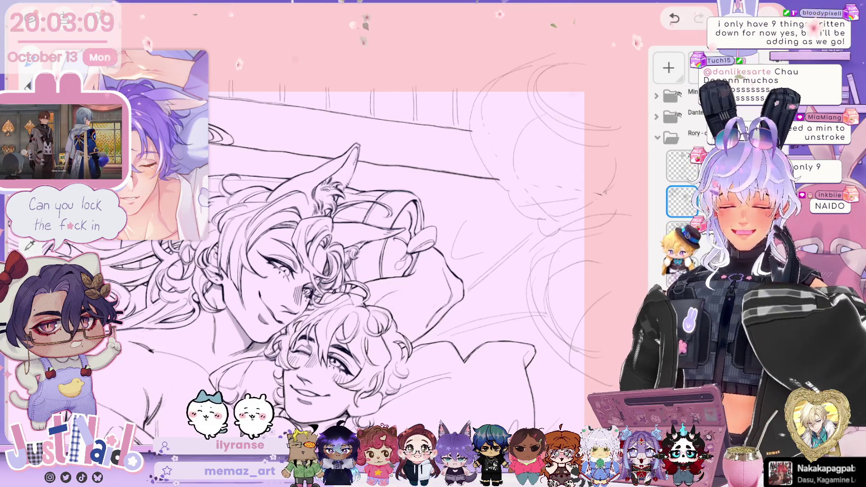
mouse_move(571, 229)
mouse_down()
mouse_move(519, 190)
mouse_move(491, 183)
mouse_move(499, 180)
mouse_up()
- Pan the drawing back to the right to bring the faces into position
mouse_move(335, 217)
mouse_down()
mouse_move(460, 194)
mouse_move(429, 225)
mouse_move(384, 247)
mouse_up()
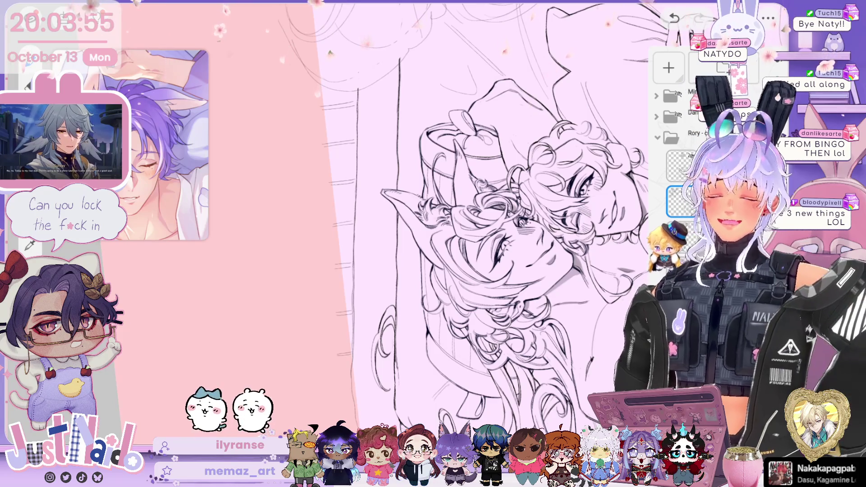
- Centre the view on the couple's faces and zoom in
mouse_move(505, 210)
mouse_down()
mouse_move(435, 183)
mouse_move(433, 248)
mouse_up()
scroll(436, 183, up, 5)
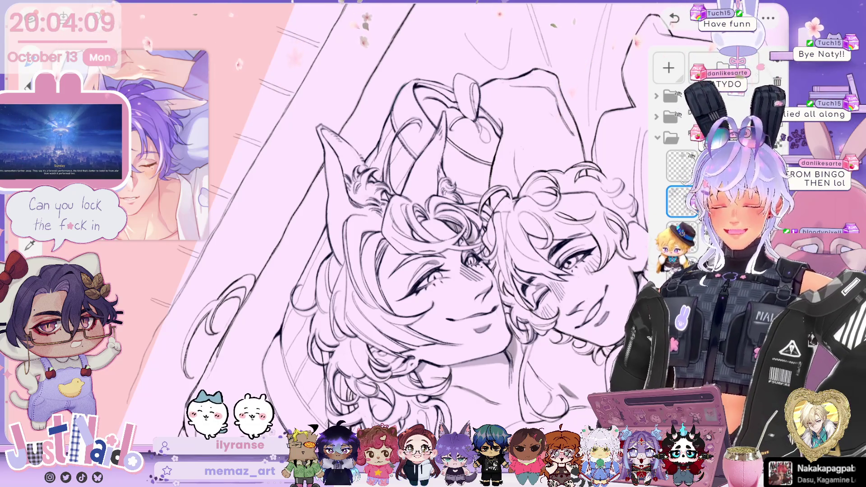
scroll(351, 222, up, 3)
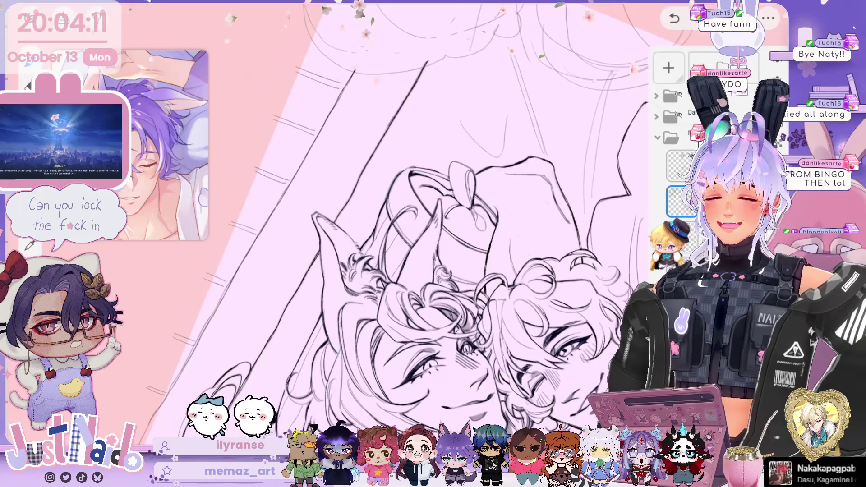
scroll(455, 226, up, 5)
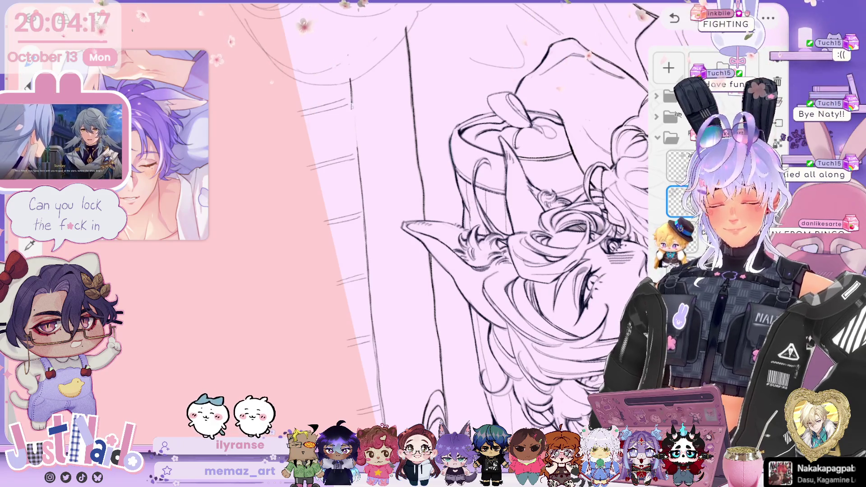
scroll(474, 216, up, 2)
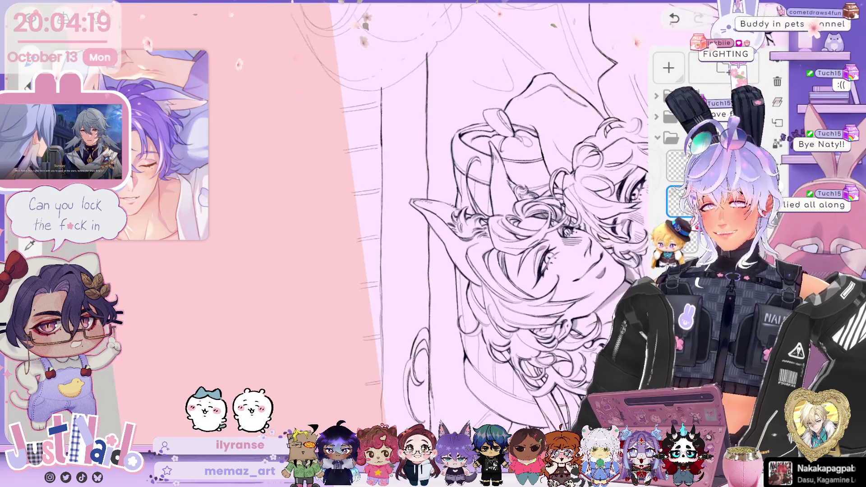
- Draw a long straight vertical line down the canvas with the shape tool, then tilt the view
click(176, 305)
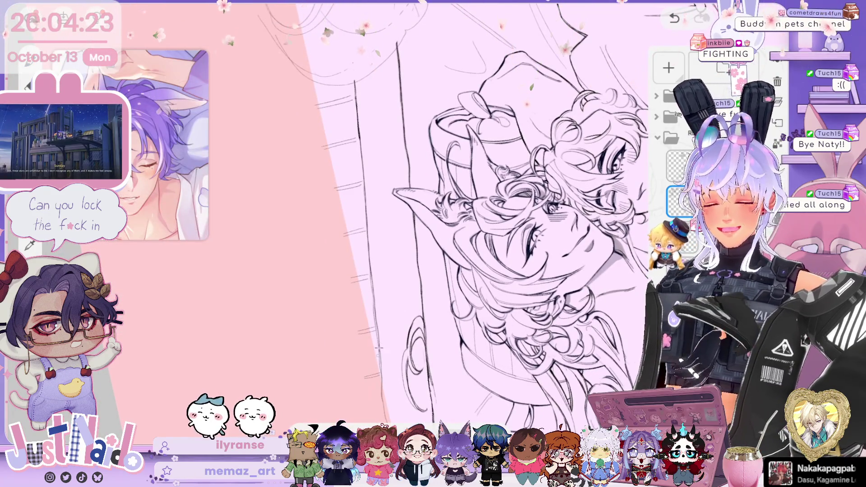
click(321, 421)
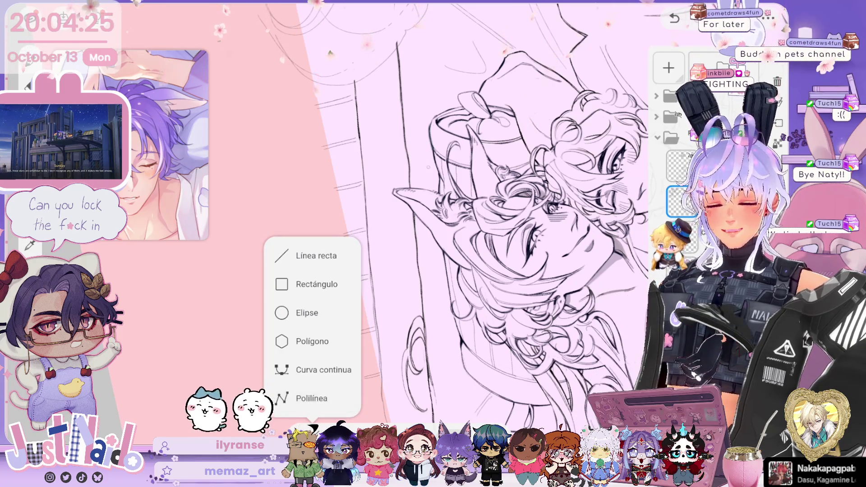
key(Escape)
drag(356, 83, 383, 411)
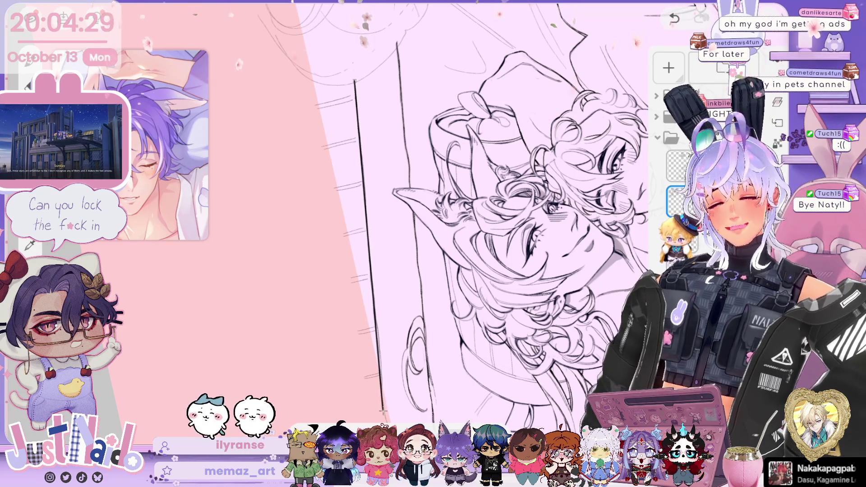
drag(393, 299, 487, 226)
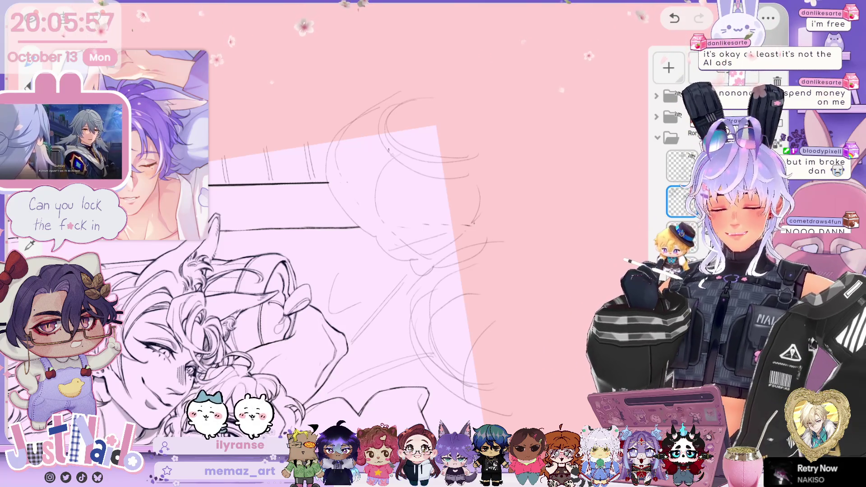
- Ink a curved bed line, a joining stroke and the sketched diagonal over the sketch
drag(399, 154, 419, 255)
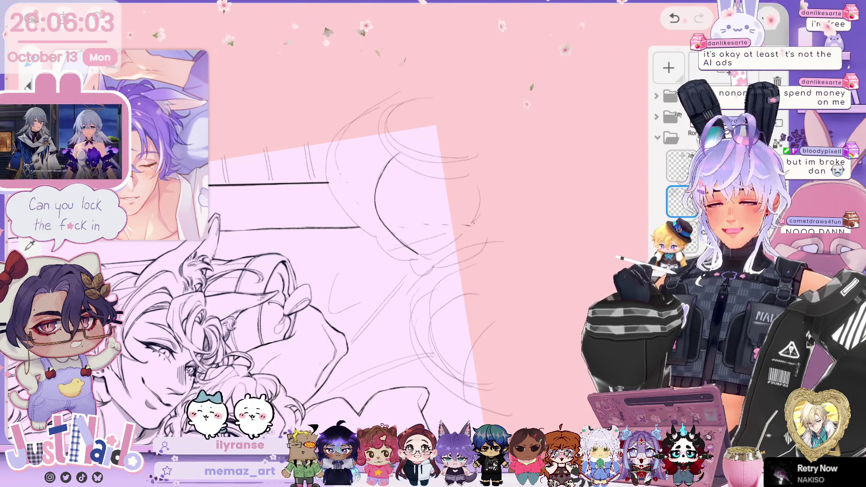
drag(333, 136, 325, 180)
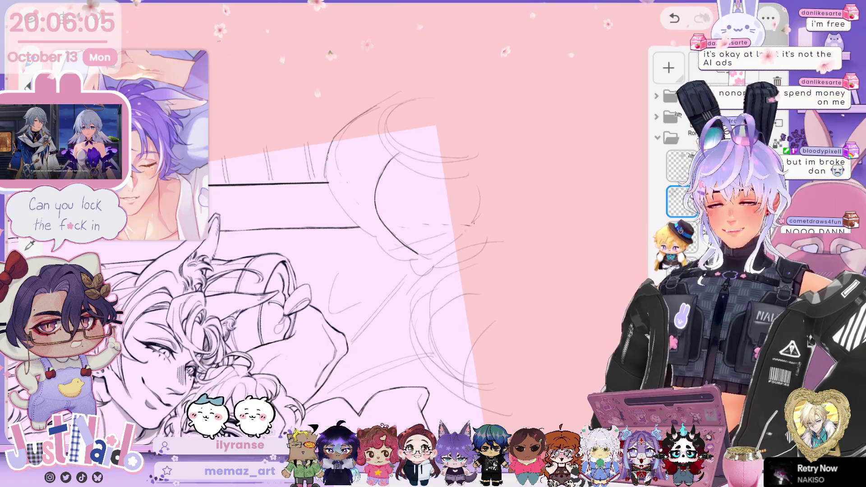
drag(328, 181, 361, 228)
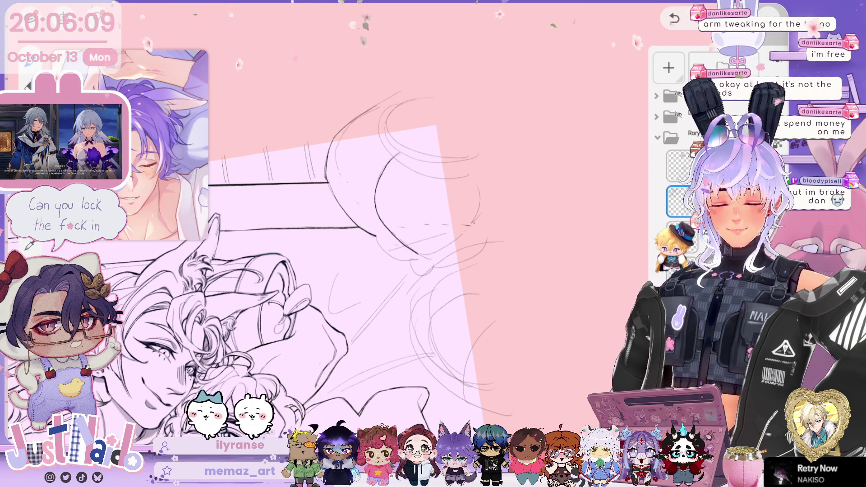
scroll(397, 235, down, 5)
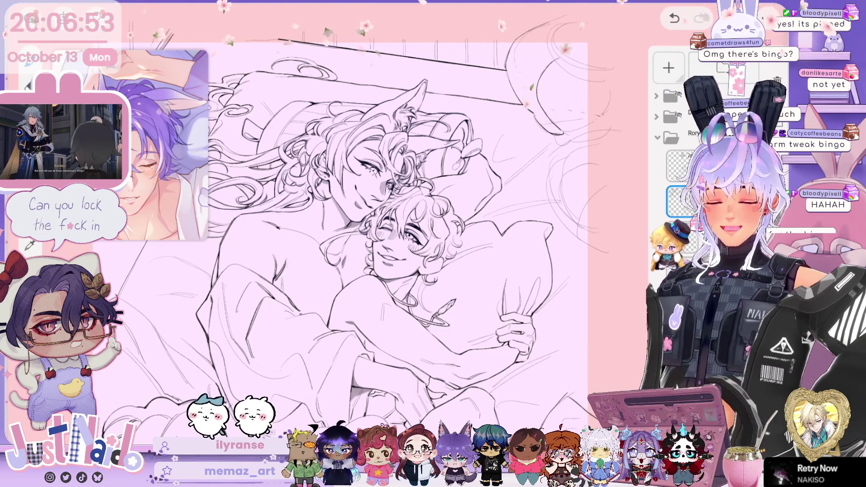
scroll(323, 239, up, 3)
scroll(270, 257, up, 2)
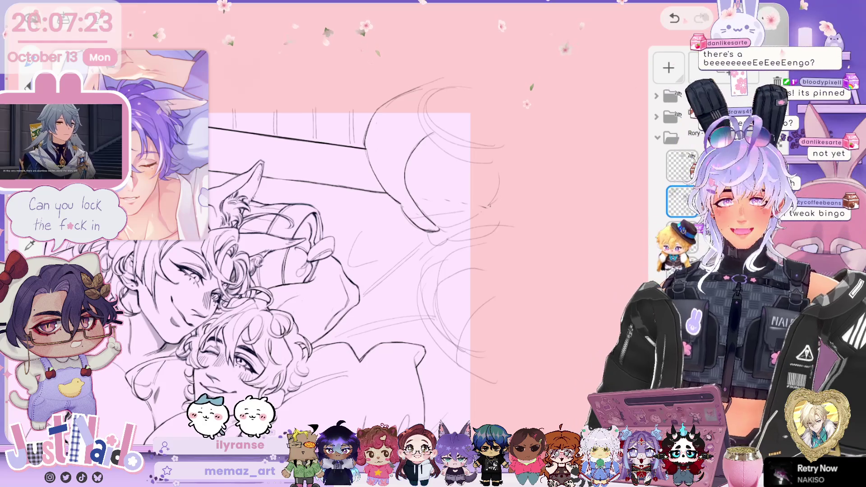
mouse_move(450, 170)
mouse_down()
mouse_move(477, 157)
mouse_move(526, 96)
mouse_up()
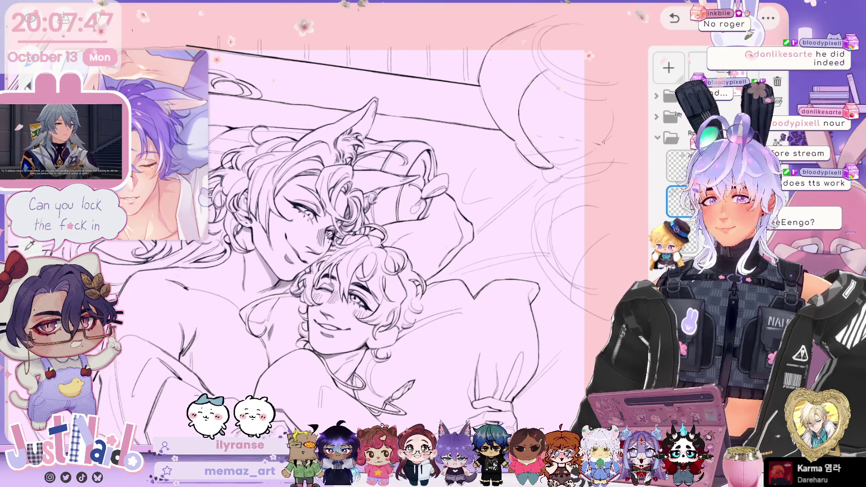
mouse_move(380, 379)
mouse_down()
mouse_move(413, 364)
mouse_move(425, 370)
mouse_up()
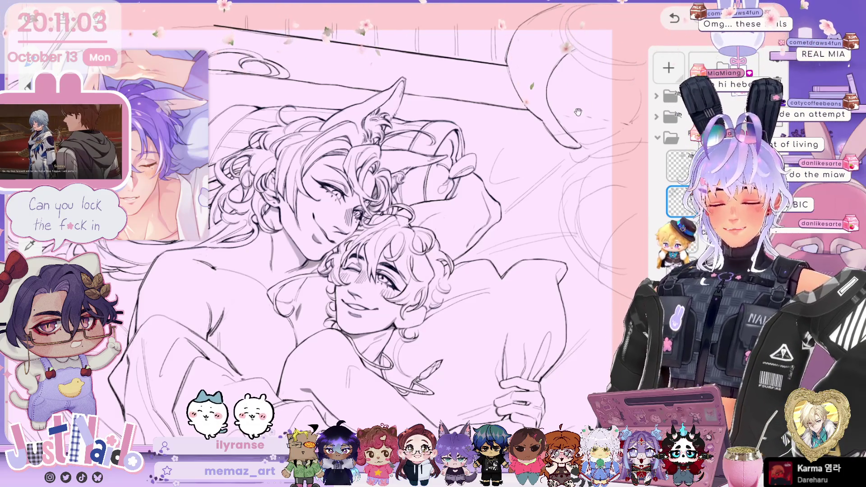
scroll(325, 226, up, 2)
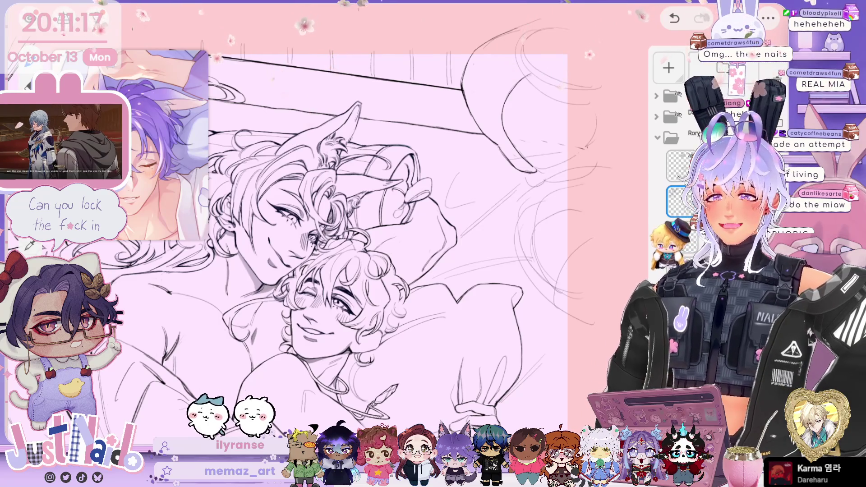
scroll(391, 306, up, 3)
- Reframe around both faces, pan to the right side, then zoom out and straighten the view
mouse_move(392, 306)
mouse_down()
mouse_move(413, 316)
mouse_move(526, 246)
mouse_move(465, 212)
mouse_up()
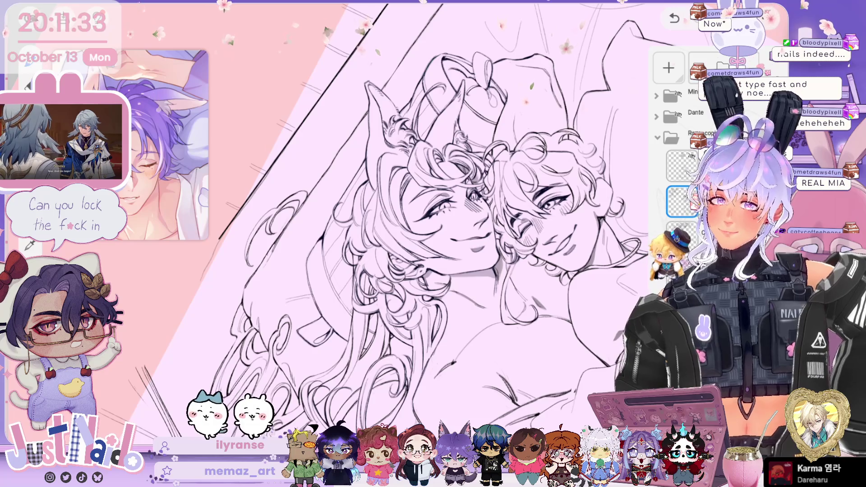
drag(405, 226, 354, 216)
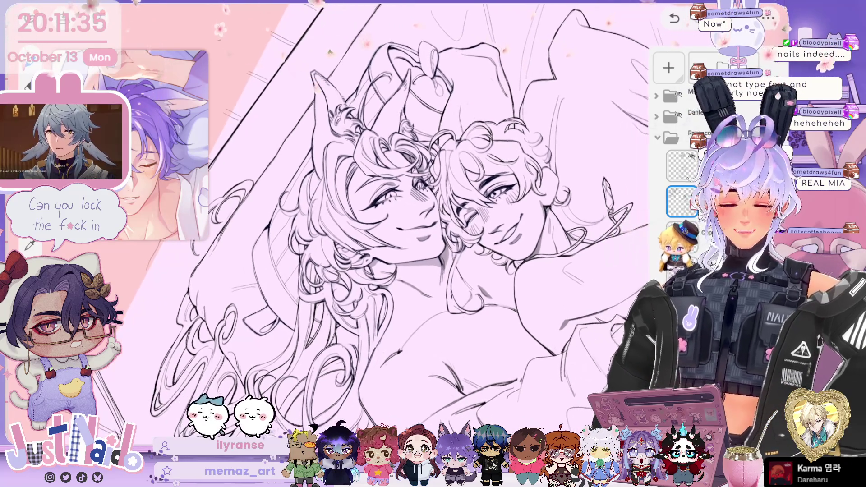
drag(524, 216, 293, 212)
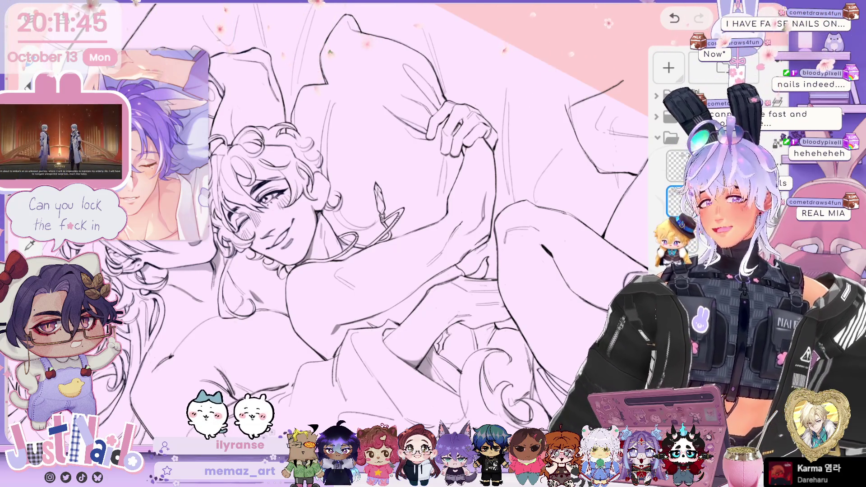
mouse_move(316, 225)
mouse_down()
mouse_move(343, 271)
mouse_move(361, 360)
mouse_move(315, 316)
mouse_move(271, 289)
mouse_move(347, 226)
mouse_up()
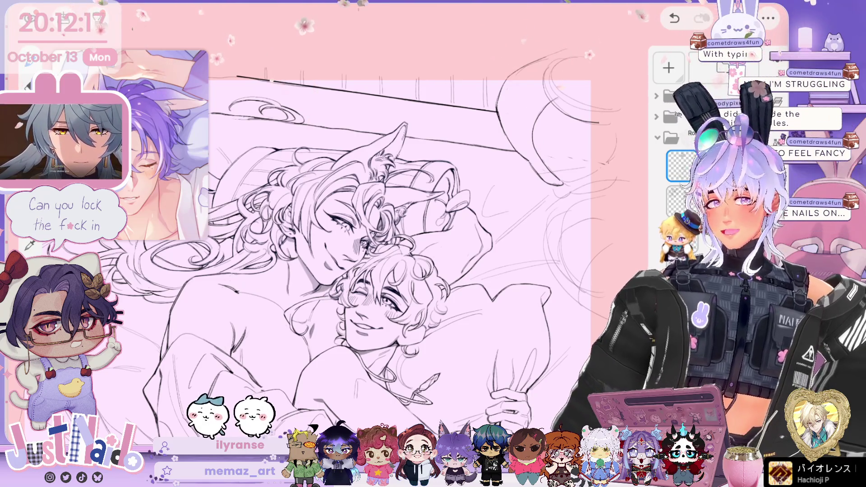
- Scroll right and down onto the pink 'eiden ground grippers' reference sketch
scroll(328, 223, right, 10)
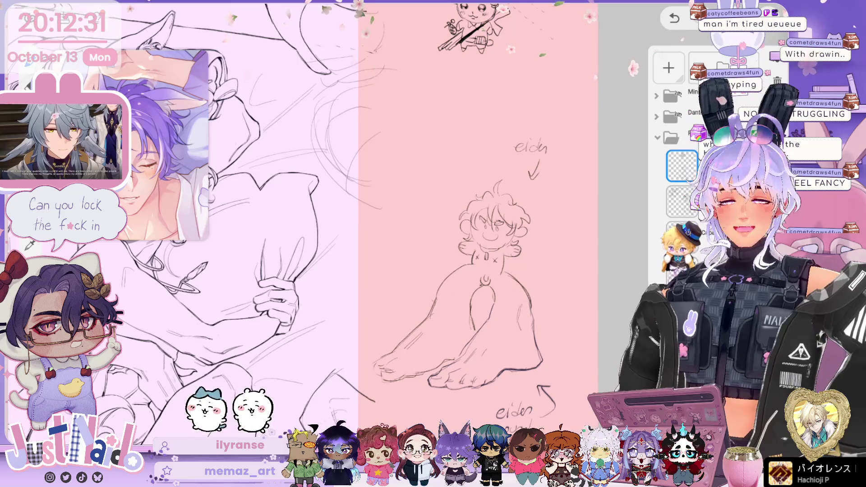
scroll(478, 225, down, 5)
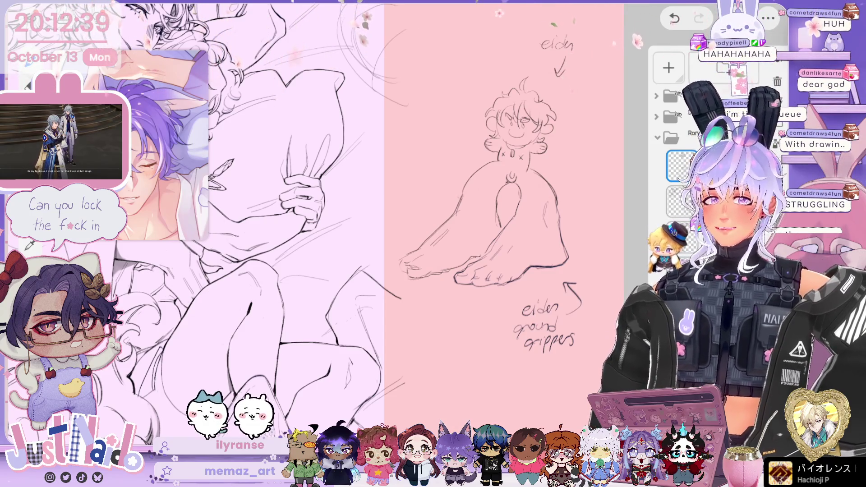
scroll(496, 203, up, 2)
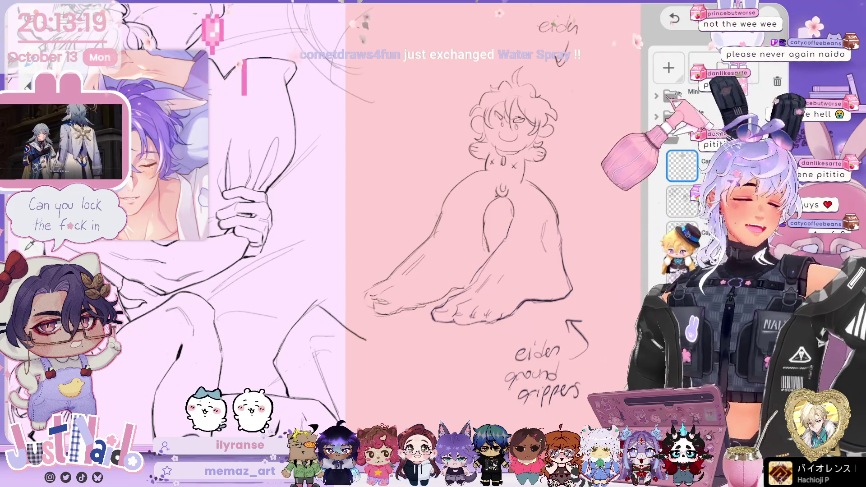
scroll(473, 226, up, 5)
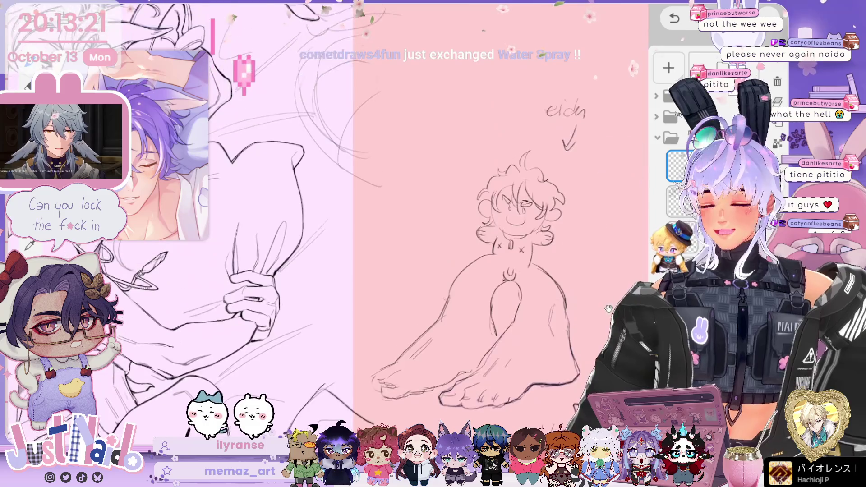
- Zoom in across the chibi sketch, then zoom back out to the whole illustration
scroll(548, 309, up, 3)
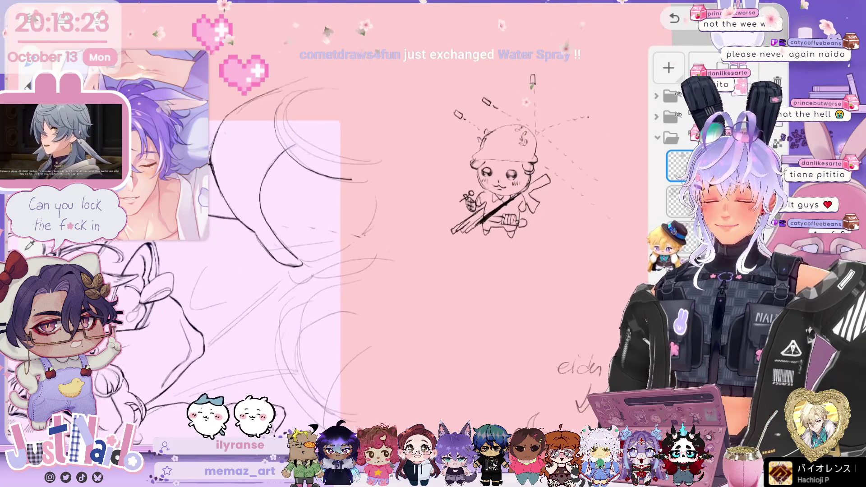
drag(548, 309, 516, 316)
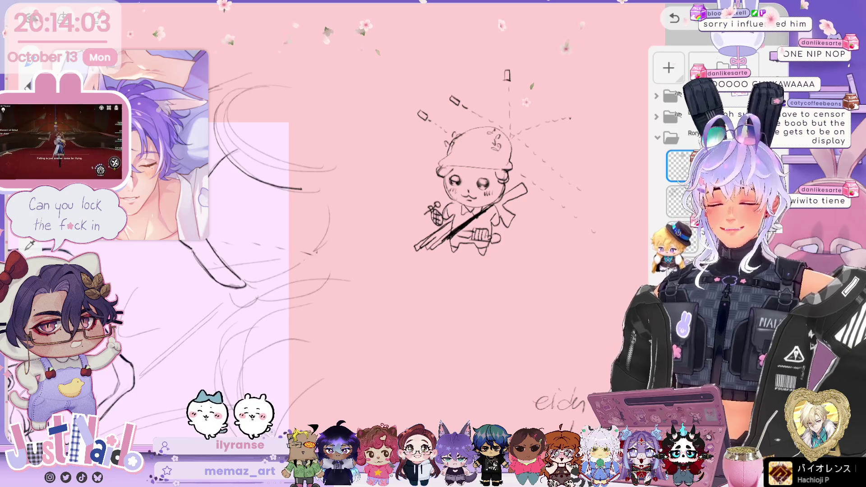
scroll(526, 166, down, 6)
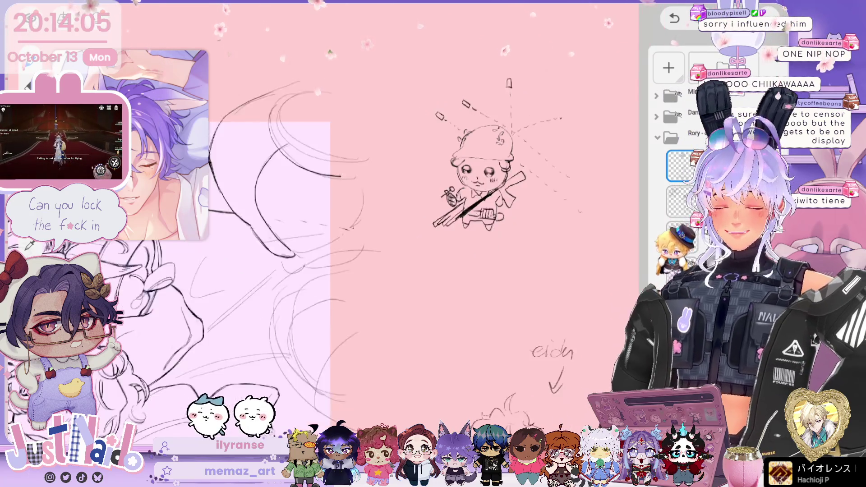
scroll(526, 165, up, 3)
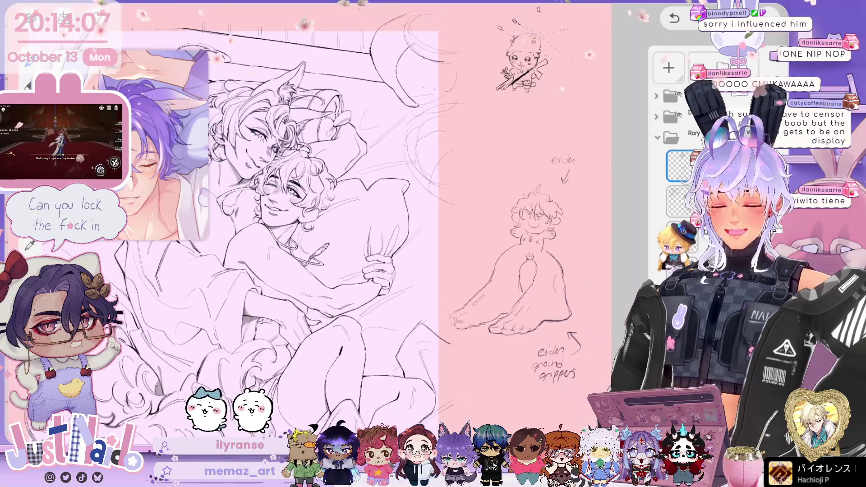
drag(563, 158, 565, 167)
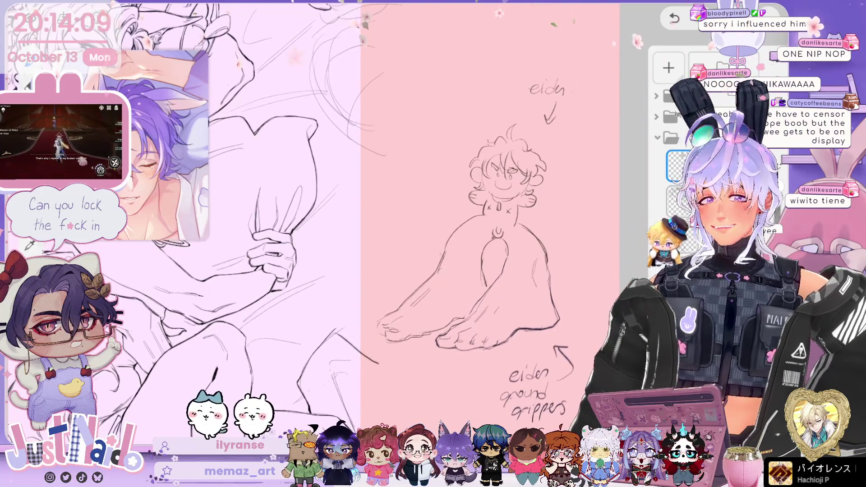
mouse_move(315, 226)
mouse_down()
mouse_move(505, 194)
mouse_move(517, 205)
mouse_up()
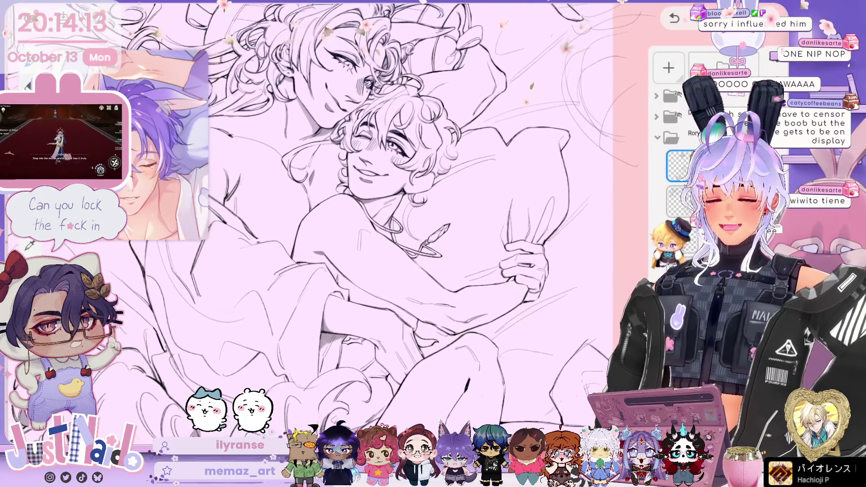
scroll(517, 205, down, 3)
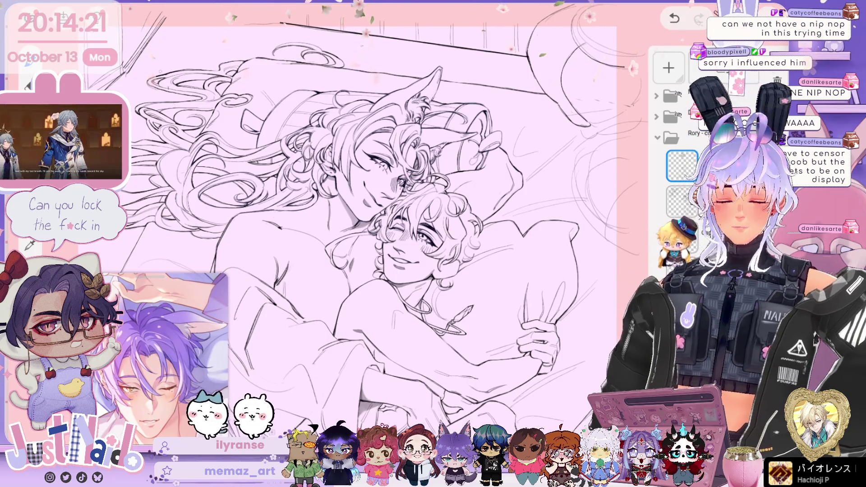
scroll(370, 226, right, 3)
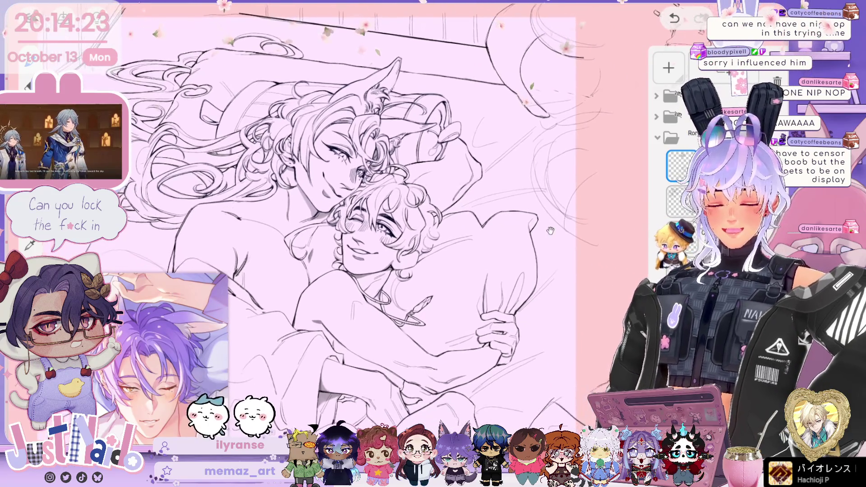
scroll(361, 225, right, 2)
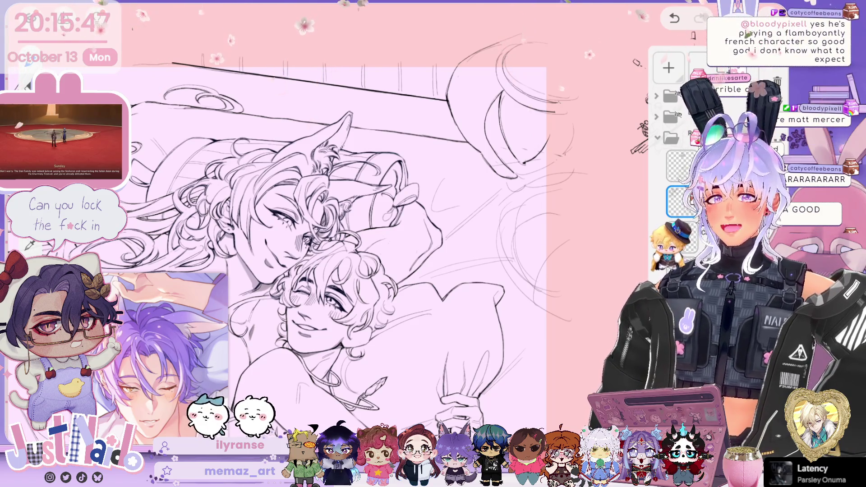
scroll(324, 243, right, 2)
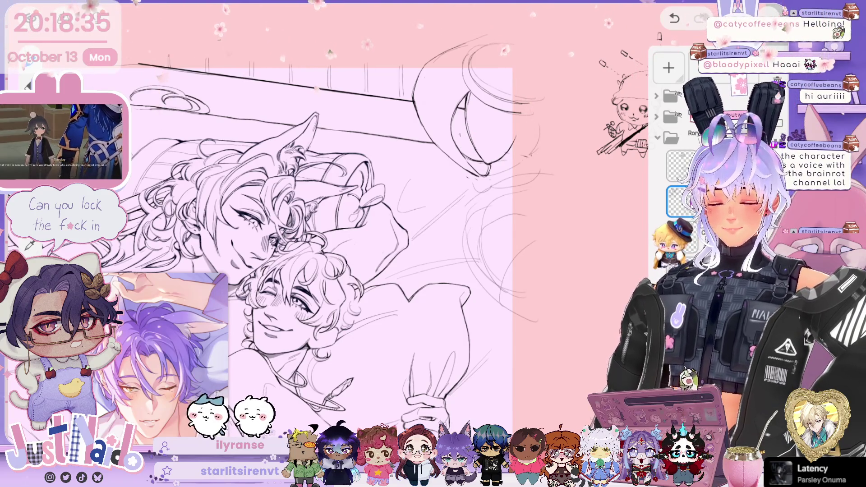
scroll(325, 221, up, 5)
- Rotate the canvas about 40° counter-clockwise, then steeper, to ink the pillows and hair near the top
scroll(324, 203, down, 3)
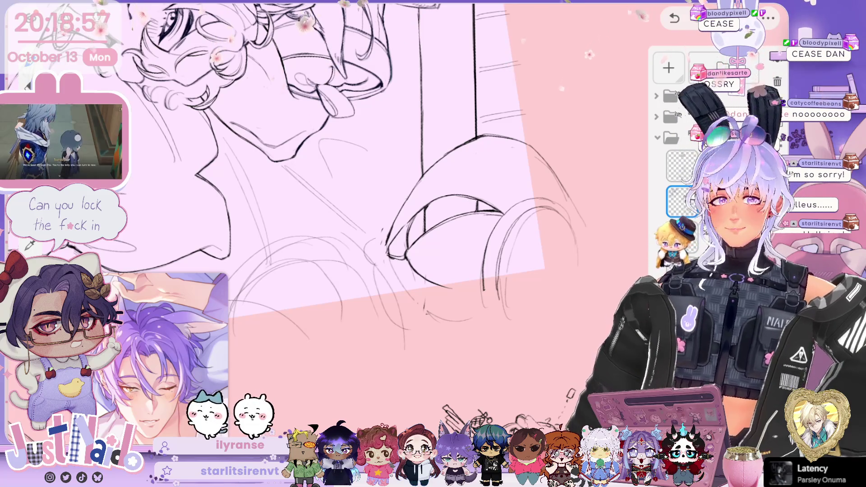
drag(343, 203, 325, 194)
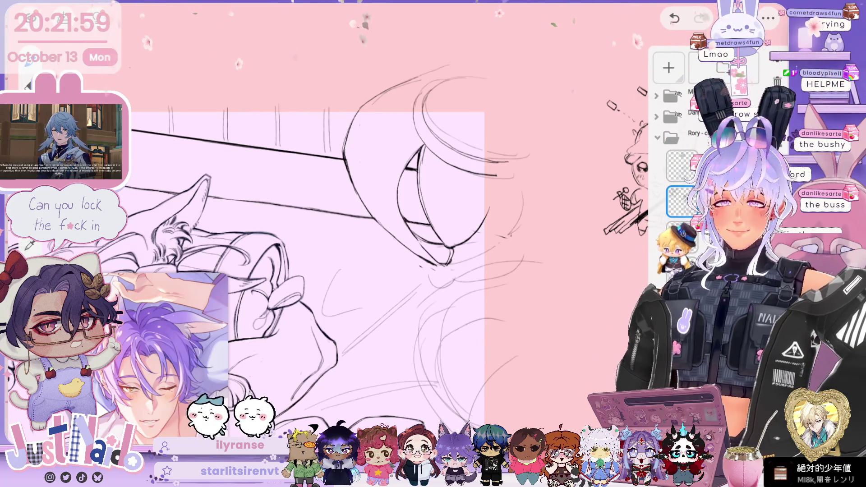
scroll(316, 226, down, 3)
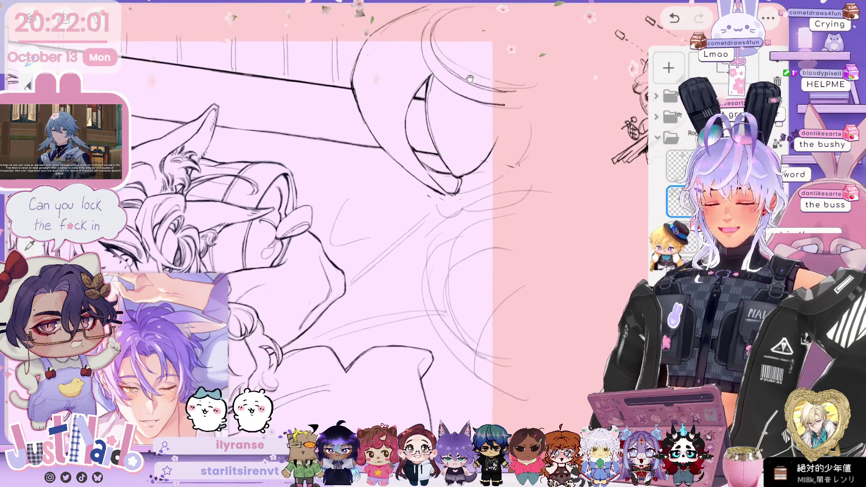
scroll(316, 226, up, 1)
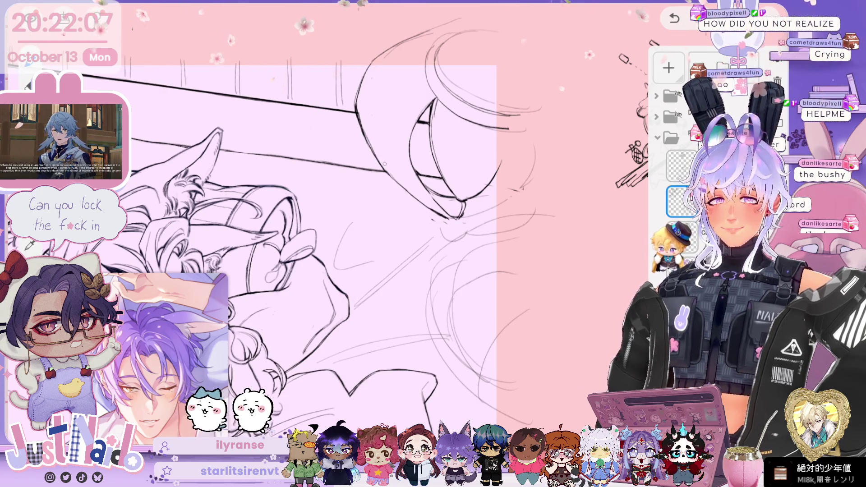
drag(316, 271, 259, 192)
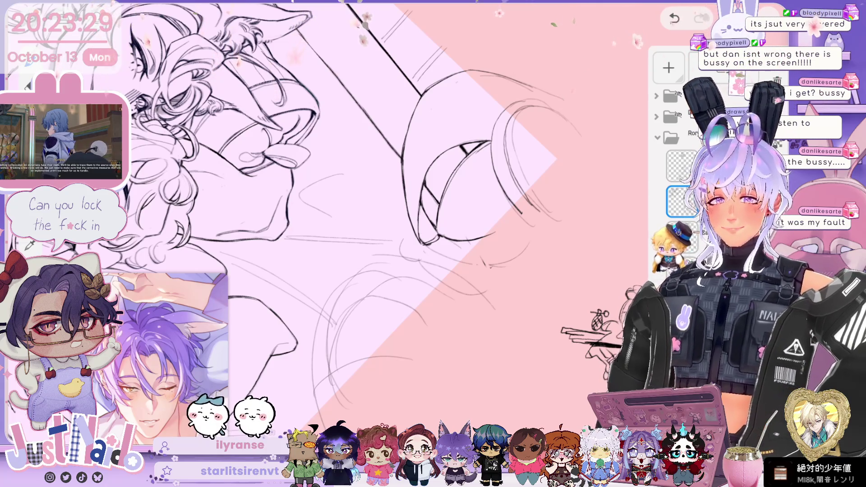
- Zoom in and pan to centre the two embracing figures in the bed on screen
scroll(316, 217, up, 5)
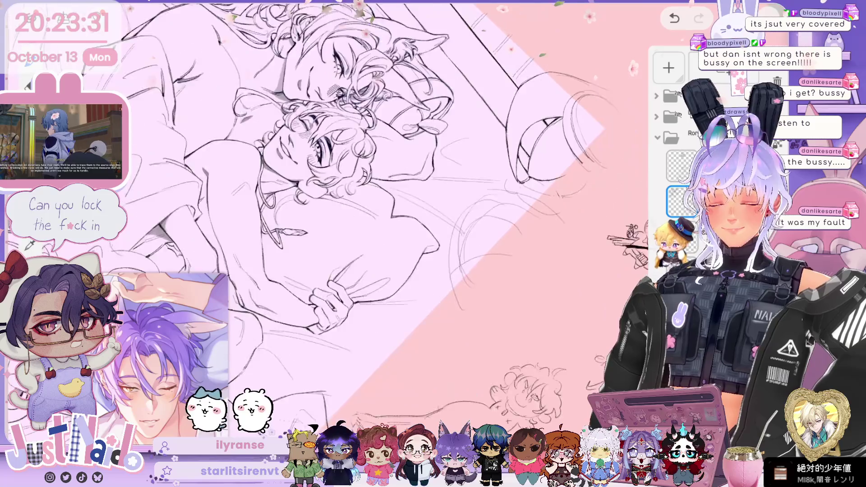
scroll(374, 221, up, 5)
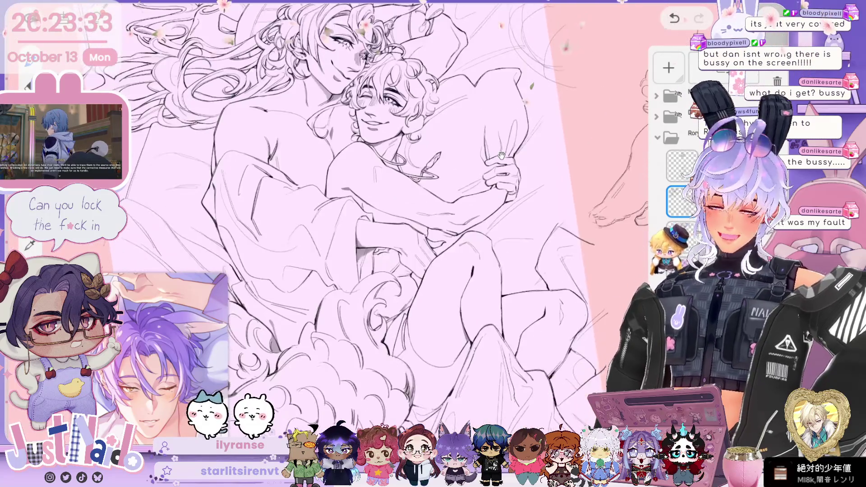
mouse_move(517, 225)
mouse_down()
mouse_move(532, 251)
mouse_move(544, 386)
mouse_up()
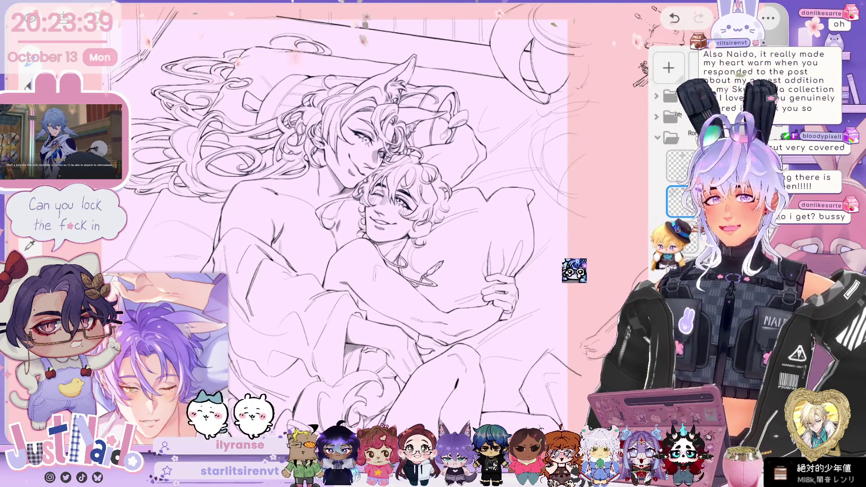
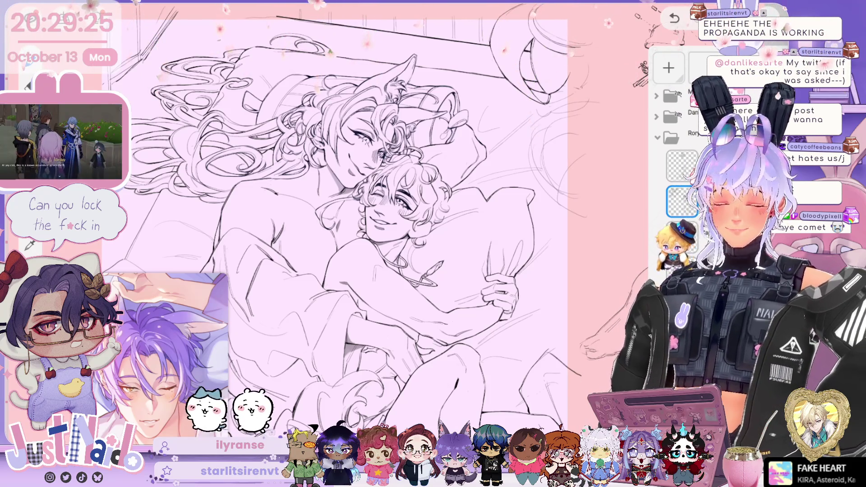
- Zoom in toward the headboard and round lamp at the top of the bed
scroll(343, 221, up, 2)
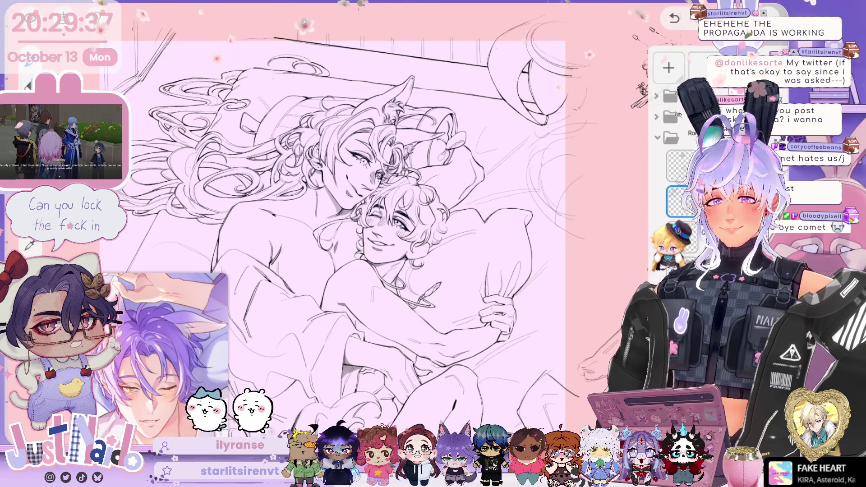
scroll(315, 216, up, 5)
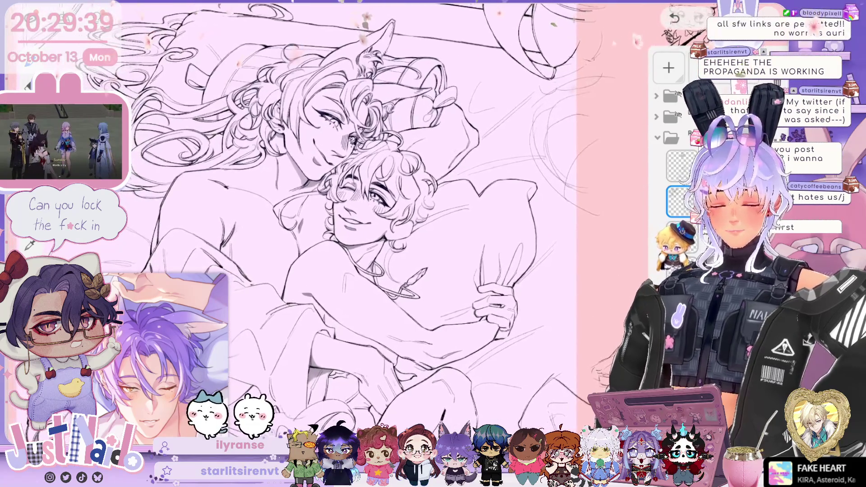
scroll(315, 217, up, 5)
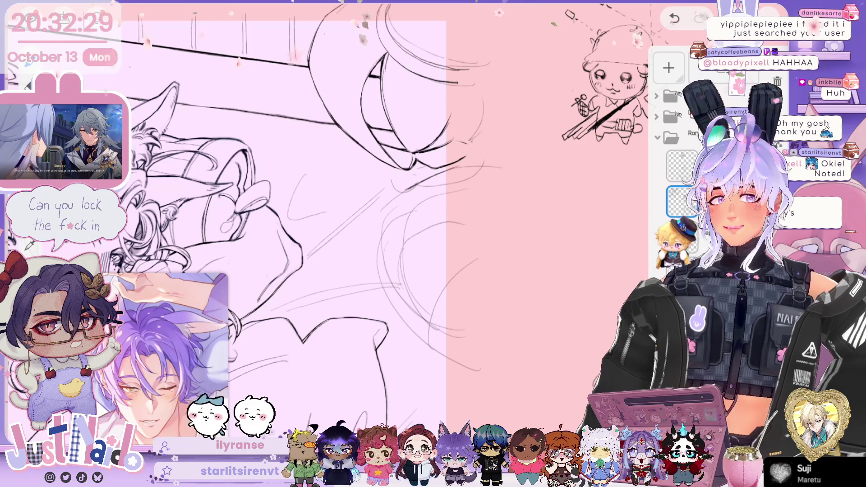
- Pan, zoom and tilt the view onto the round lamp above the characters' heads
mouse_move(289, 226)
mouse_down()
mouse_move(230, 254)
mouse_move(254, 237)
mouse_move(356, 221)
mouse_up()
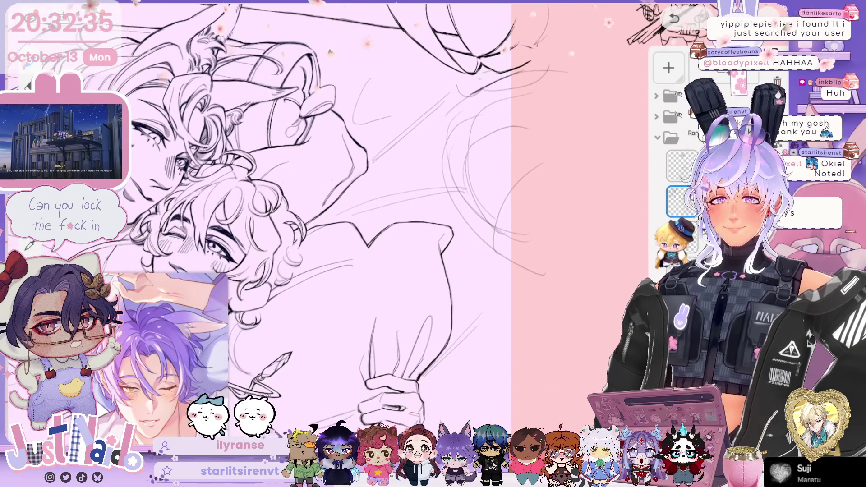
drag(485, 220, 519, 246)
mouse_move(316, 225)
mouse_down()
mouse_move(289, 216)
mouse_move(307, 221)
mouse_up()
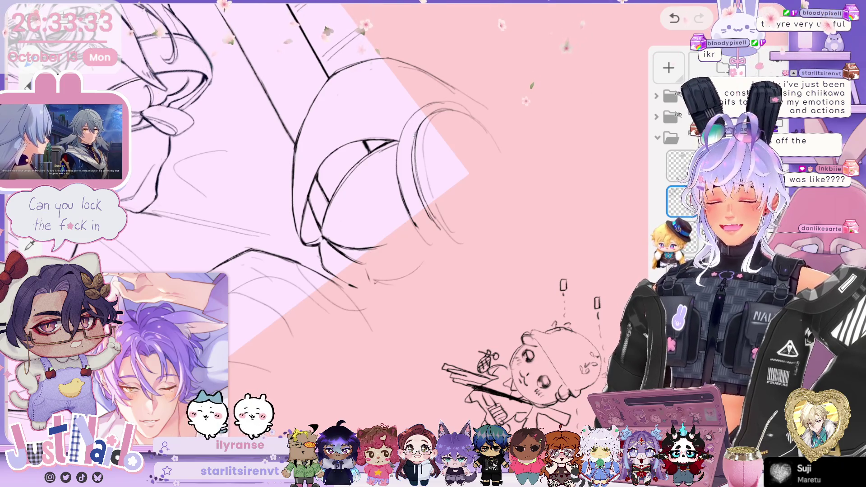
- Rotate and shift the close-up view along the characters' hair curls
scroll(289, 243, up, 5)
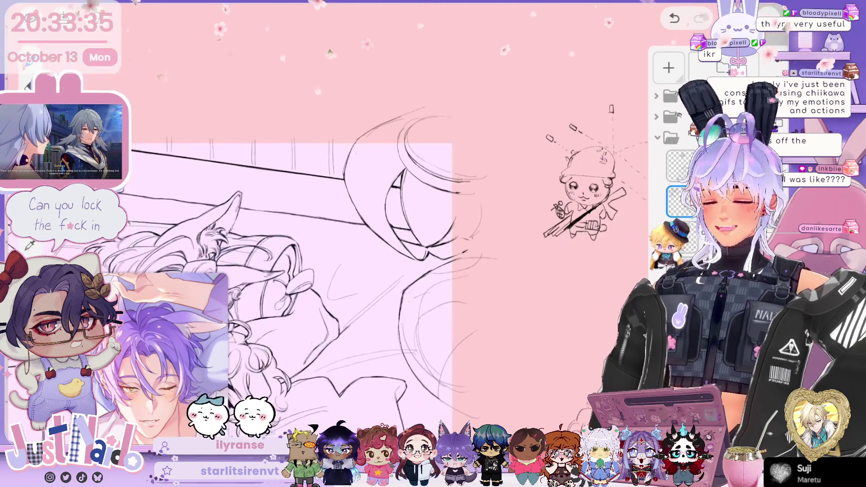
scroll(325, 226, down, 5)
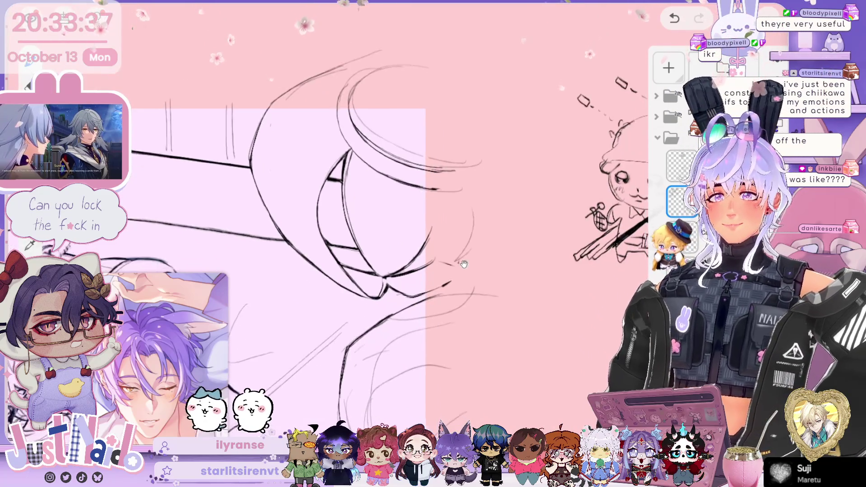
scroll(289, 225, down, 2)
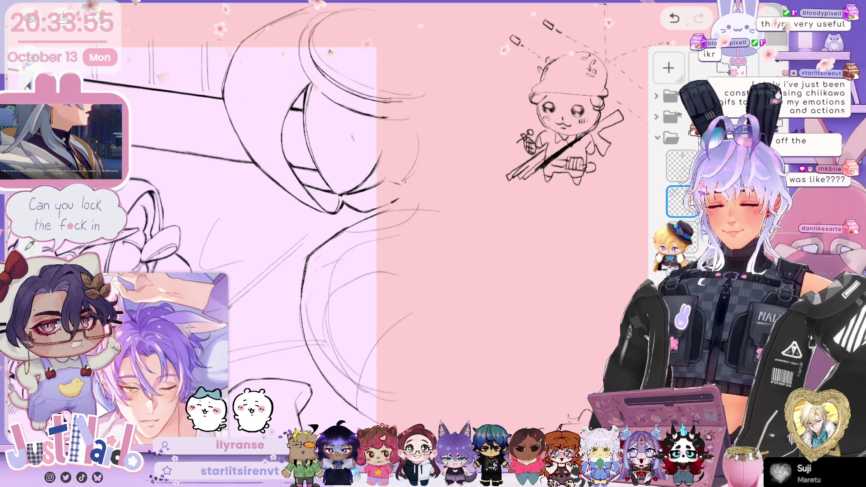
scroll(325, 220, up, 5)
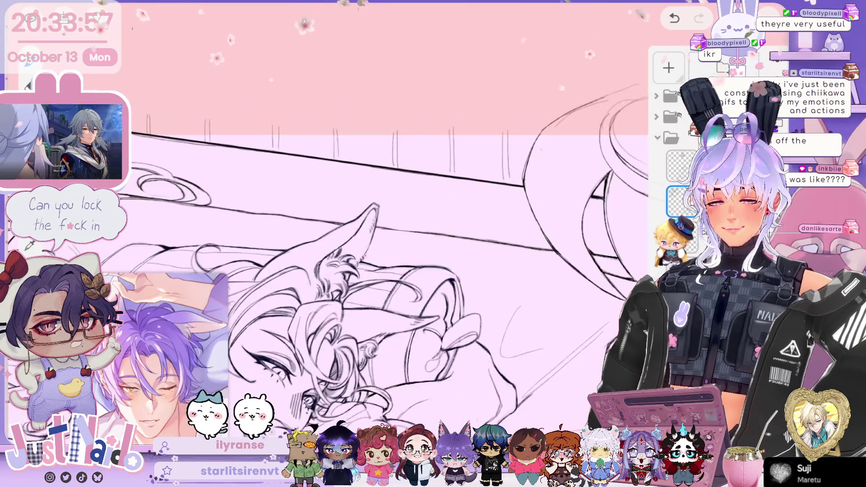
drag(271, 136, 325, 207)
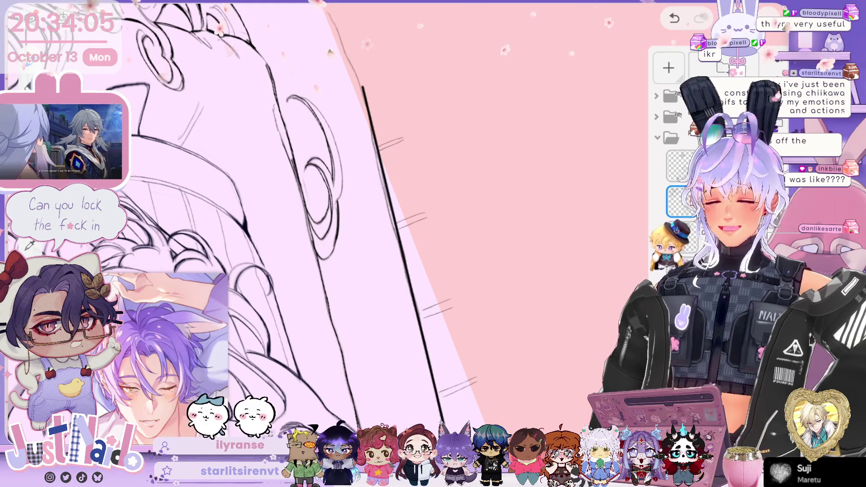
drag(226, 180, 262, 275)
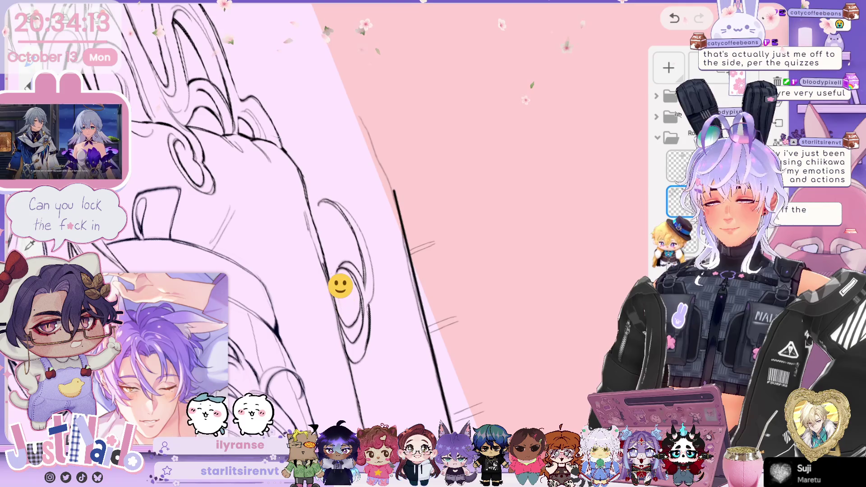
drag(271, 226, 298, 279)
- Zoom out to see the entire canvas including the side sketches
scroll(288, 216, up, 5)
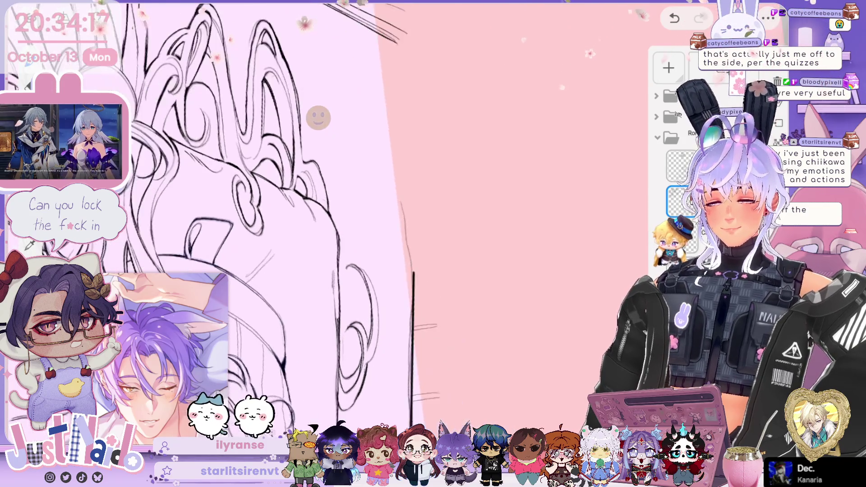
scroll(406, 226, down, 8)
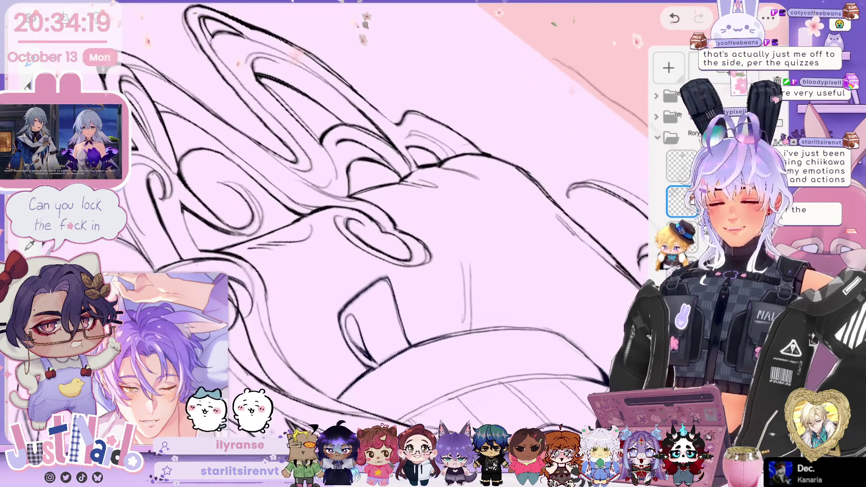
scroll(361, 225, down, 5)
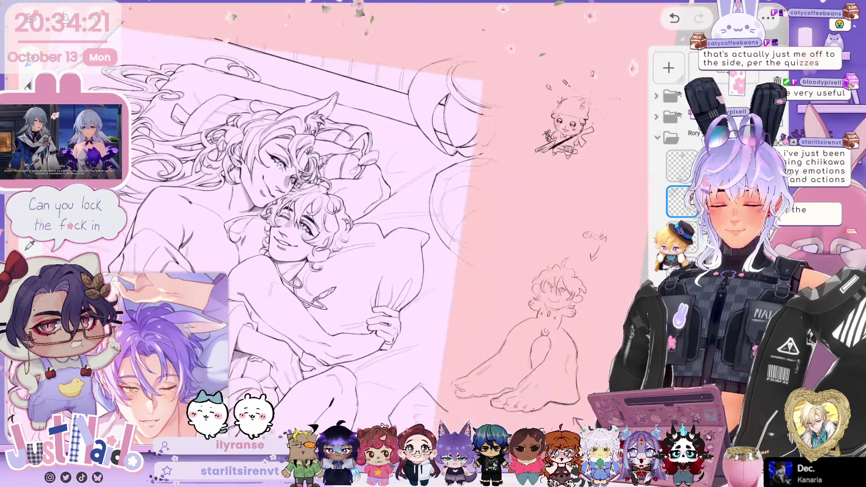
- Zoom around the tangled legs, then close in on the winking character's face
scroll(361, 226, up, 5)
scroll(361, 225, down, 3)
scroll(383, 216, up, 3)
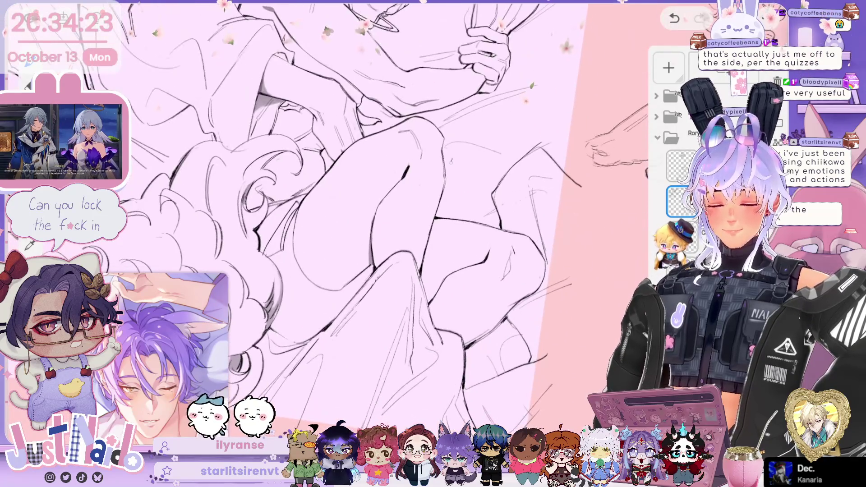
scroll(361, 217, down, 2)
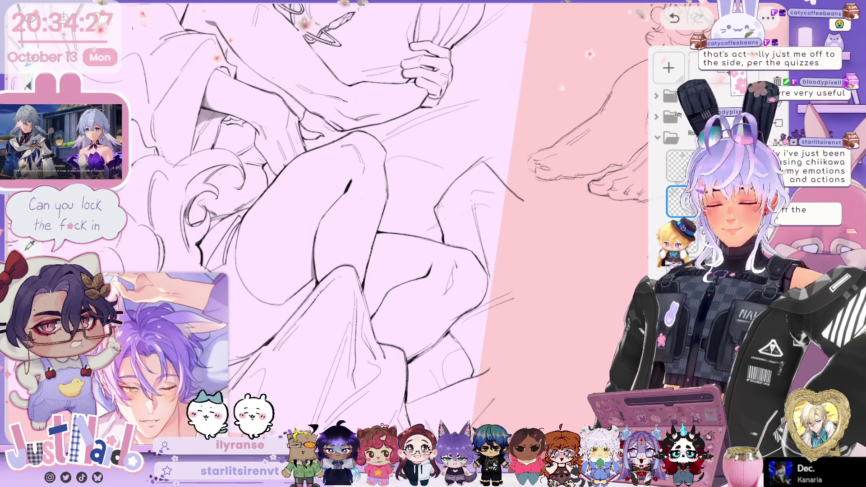
scroll(374, 221, up, 8)
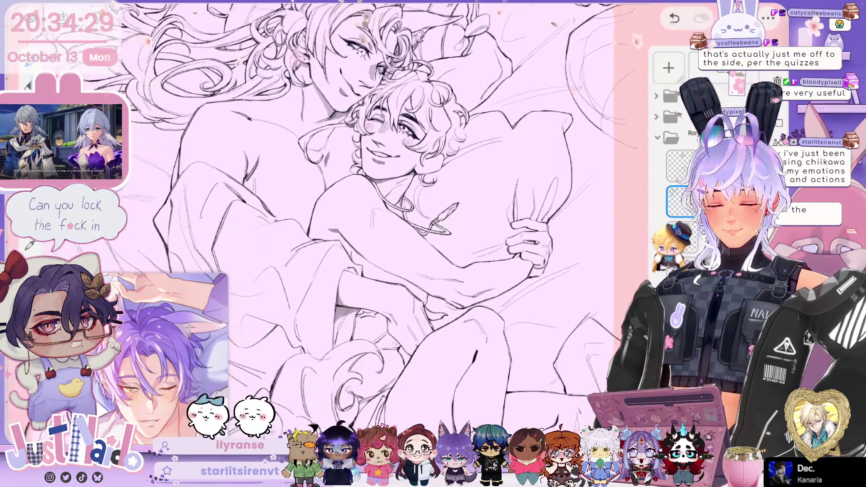
scroll(375, 190, up, 3)
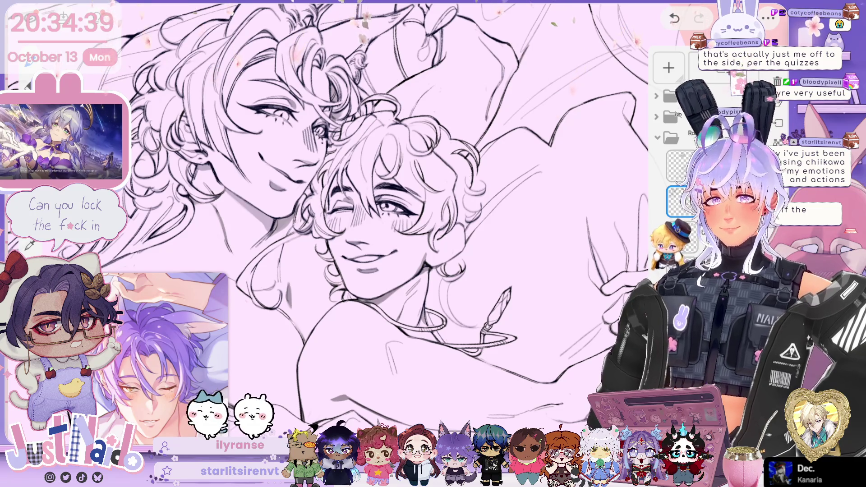
scroll(388, 216, down, 3)
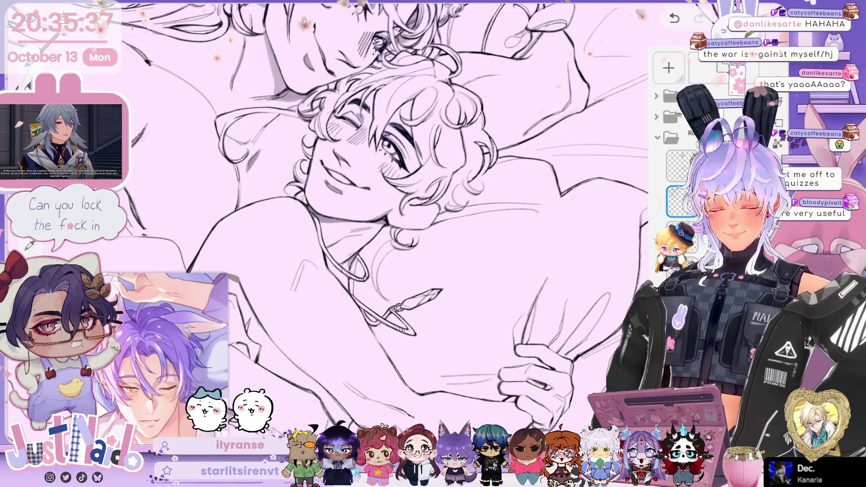
- Pan to the upper character's face, flip the view horizontally and tilt it slightly
scroll(328, 222, up, 3)
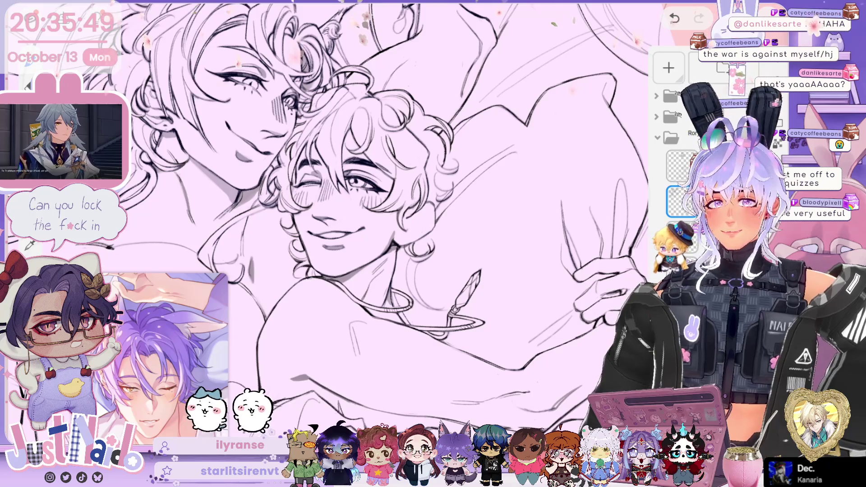
drag(383, 203, 358, 207)
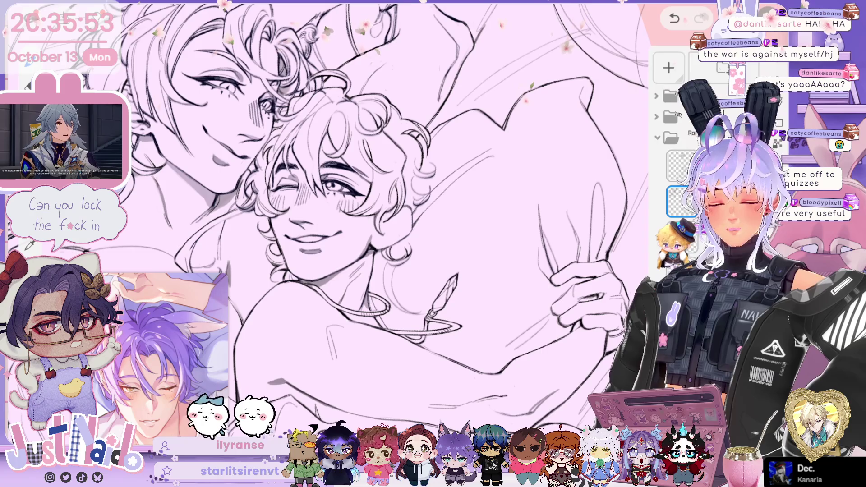
click(674, 173)
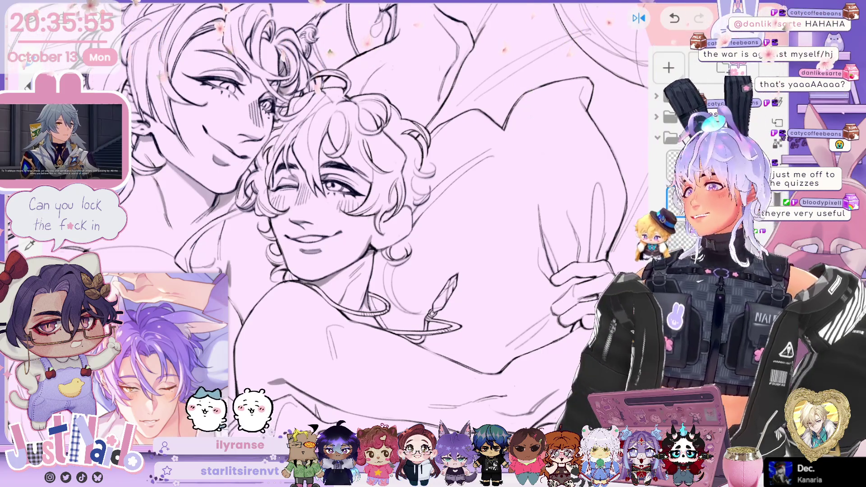
drag(451, 203, 455, 205)
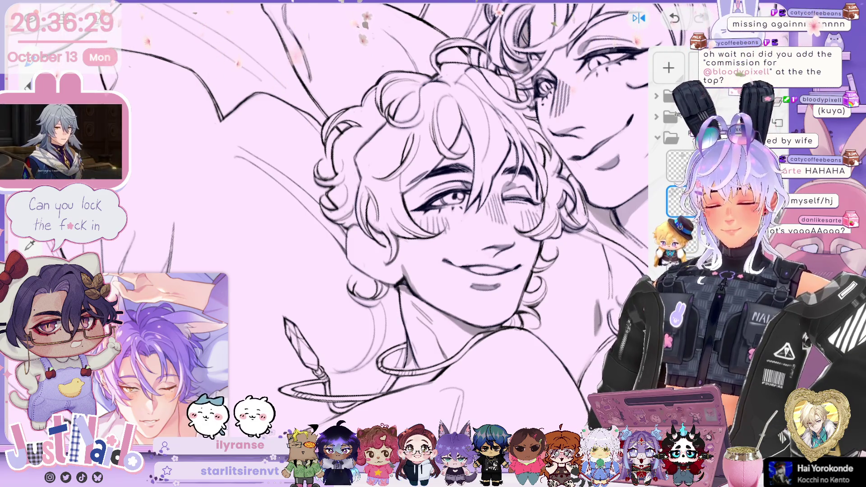
- Scroll the view down and to the right across the drawing
scroll(433, 217, down, 1)
scroll(433, 217, right, 1)
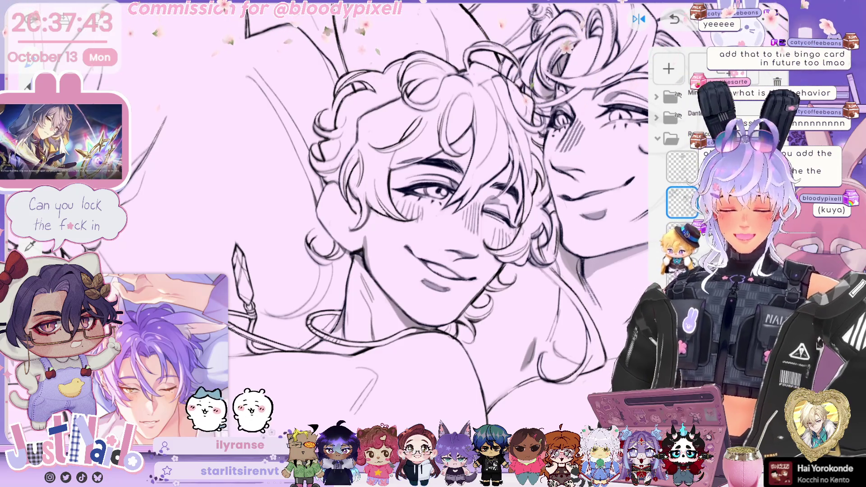
scroll(327, 221, down, 2)
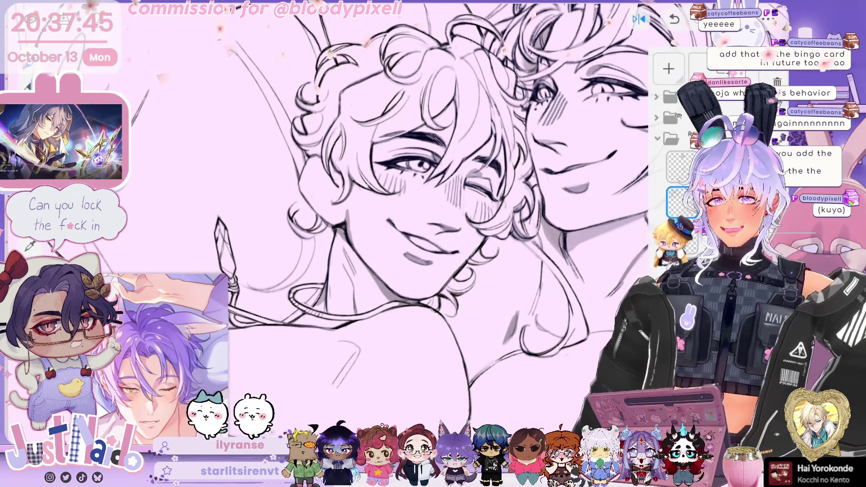
scroll(415, 217, down, 3)
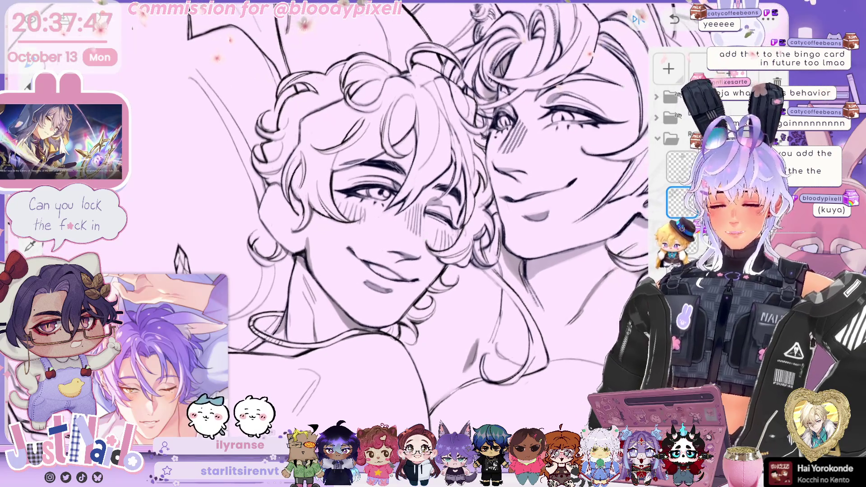
scroll(415, 217, down, 2)
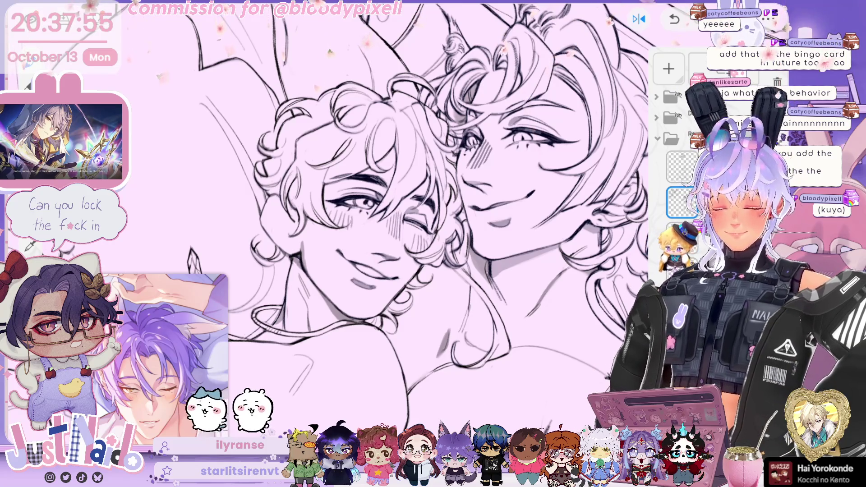
scroll(417, 217, up, 2)
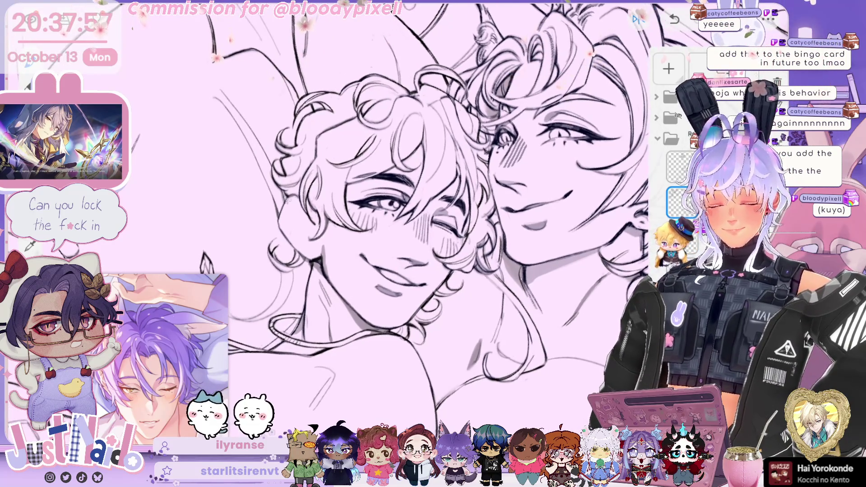